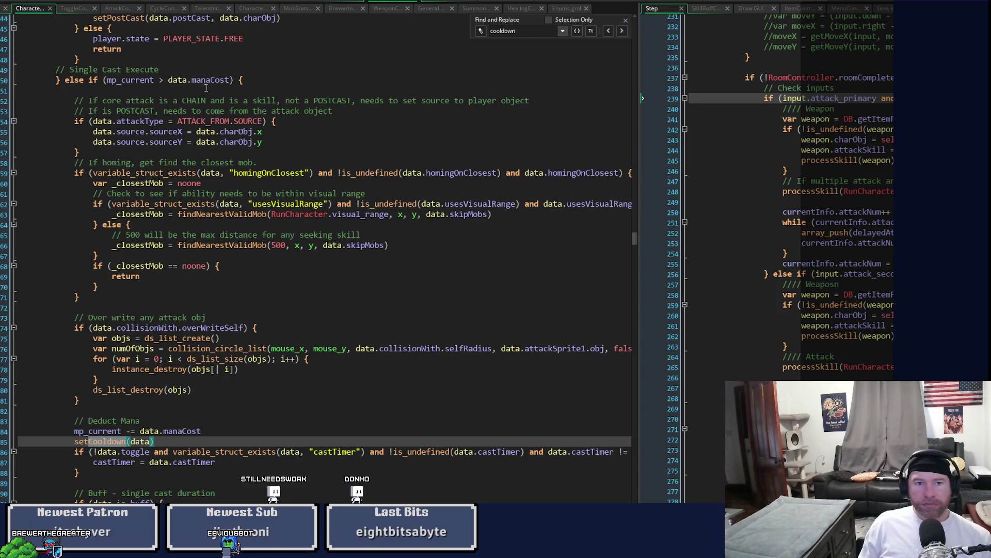
# Step: Save the edited line 50 mana check, then test-run the game in the slime test room
pyautogui.click(162, 80)
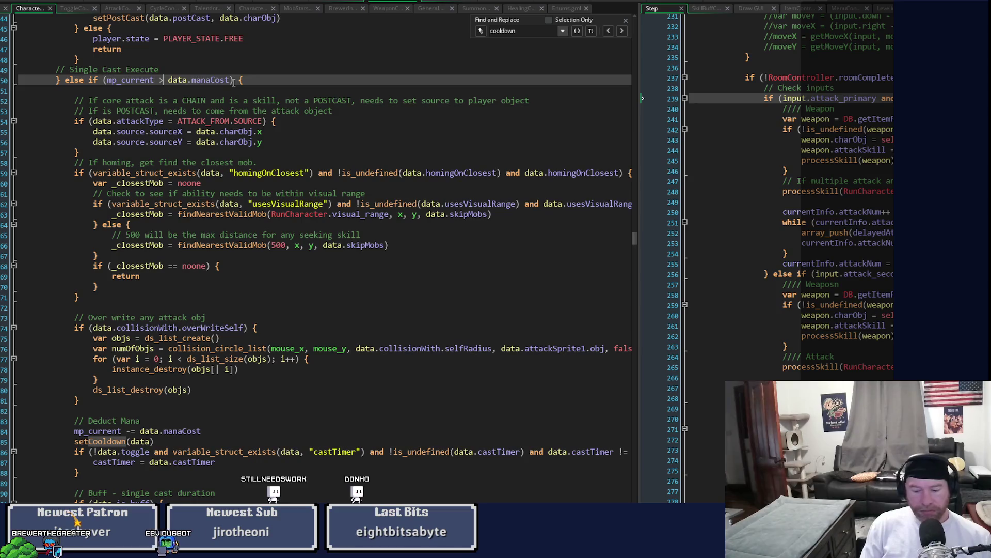
pyautogui.write('=')
pyautogui.hotkey('ctrl', 's')
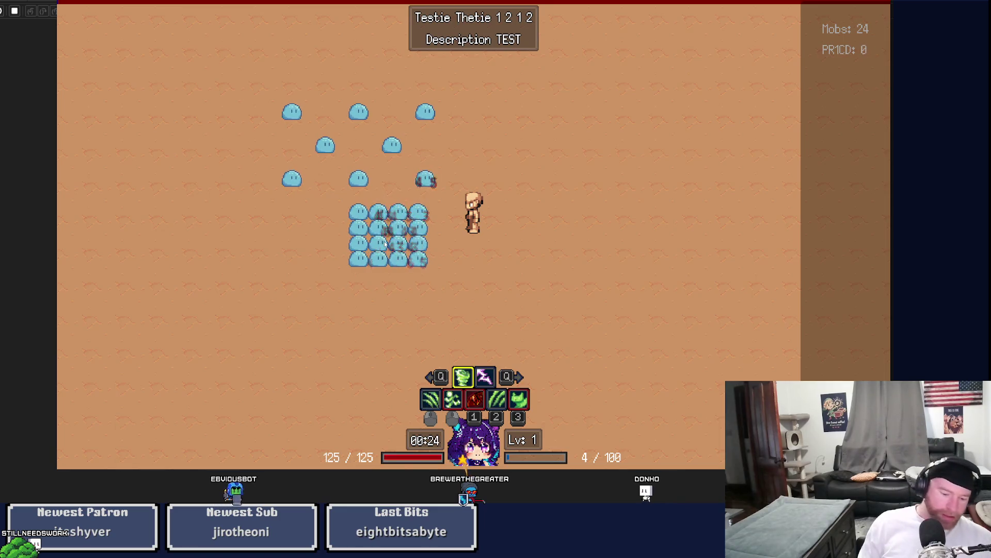
pyautogui.press('Escape')
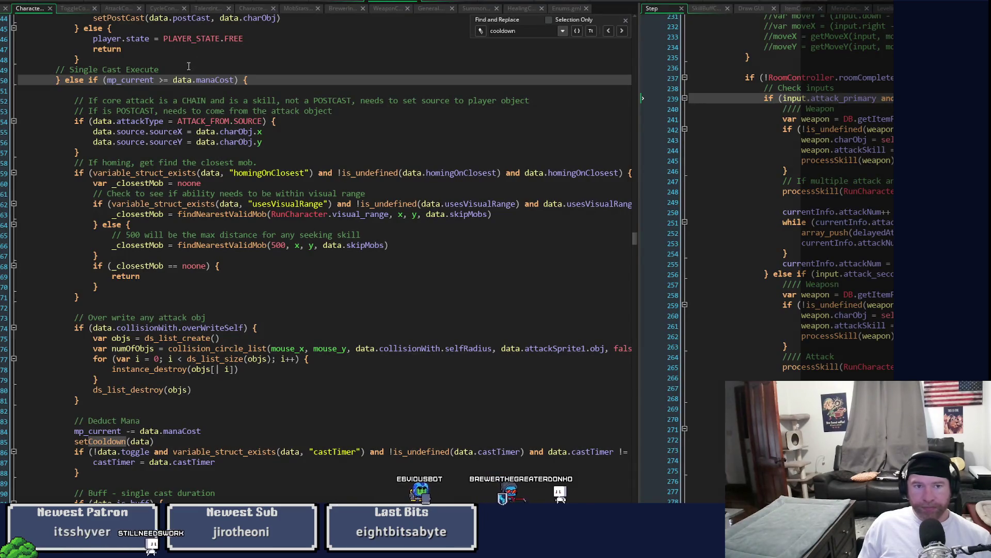
# Step: Change line 50's check to mp_current >= data.manaCost and bring up the character skill code
pyautogui.press('BackSpace')
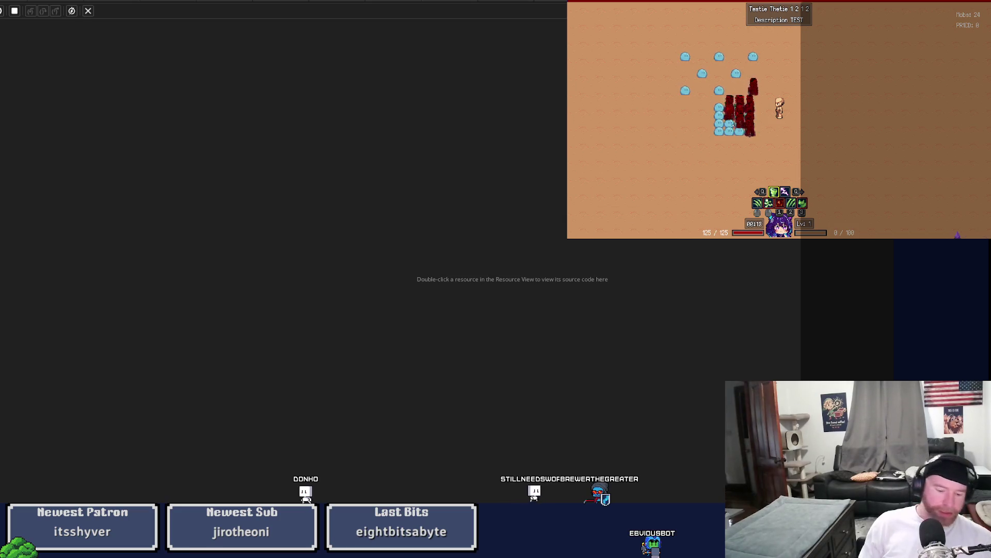
pyautogui.press('Escape')
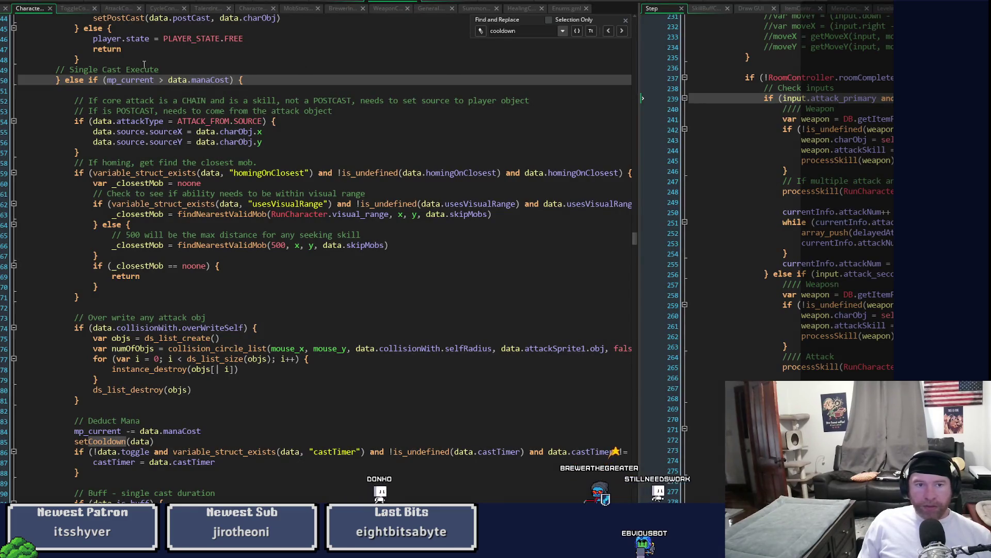
pyautogui.write('=')
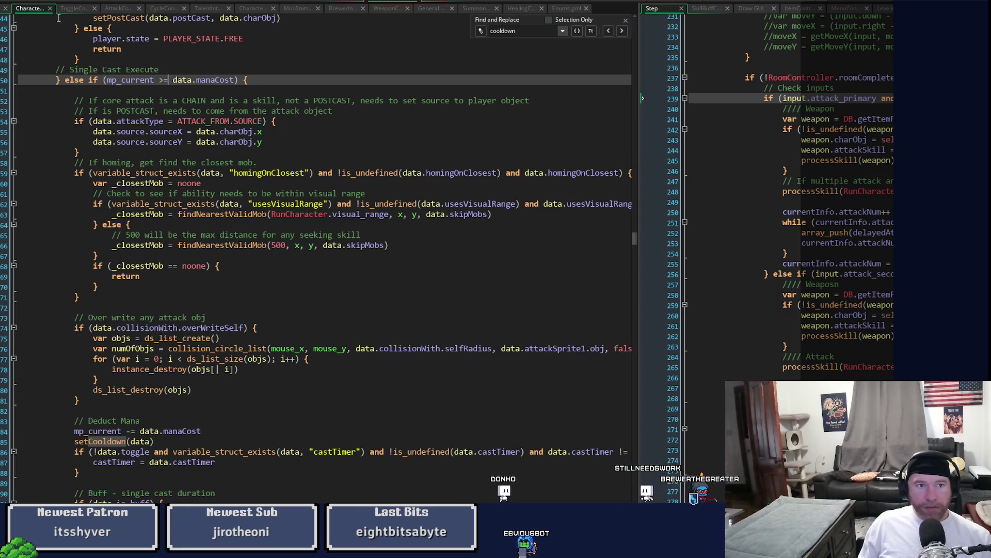
pyautogui.click(341, 3)
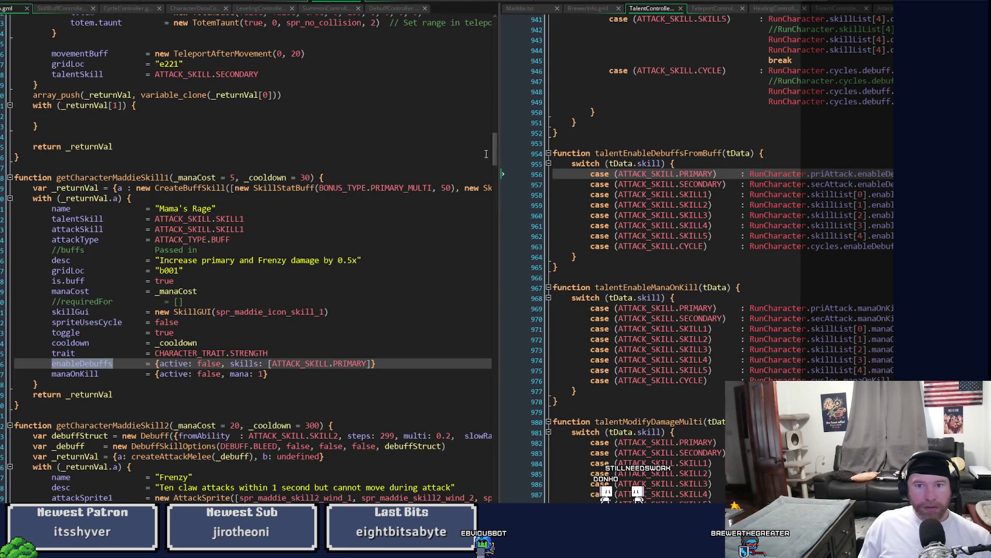
# Step: Scroll back and forth through the skill talent definitions to review them
pyautogui.moveTo(496, 160)
pyautogui.mouseDown()
pyautogui.moveTo(499, 260)
pyautogui.moveTo(507, 164)
pyautogui.moveTo(711, 173)
pyautogui.moveTo(720, 87)
pyautogui.moveTo(708, 409)
pyautogui.mouseUp()
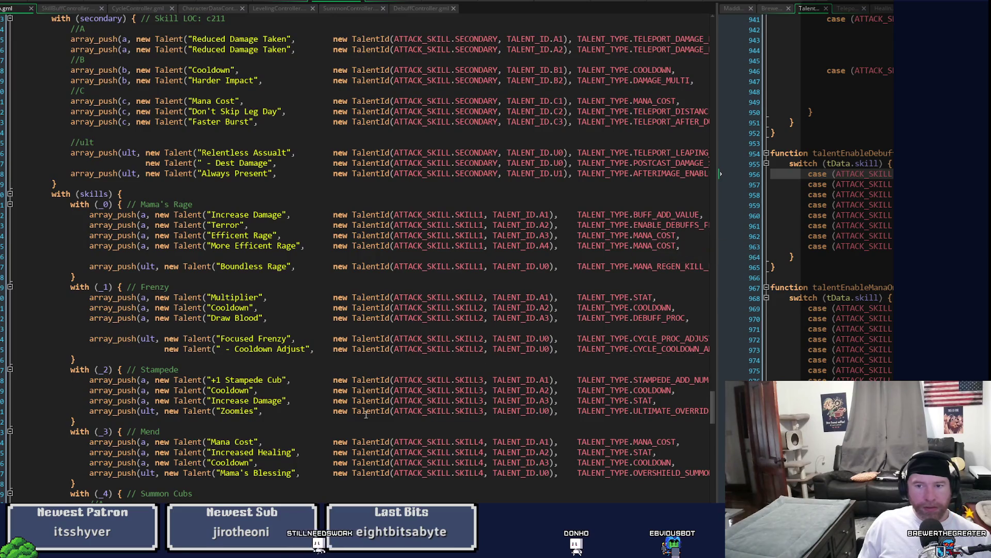
pyautogui.hscroll(5, 356, 258)
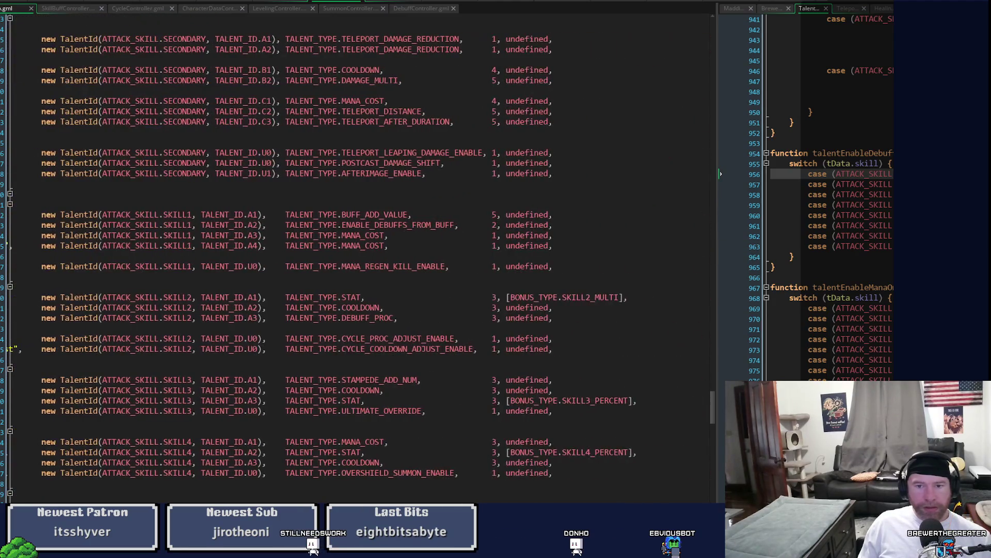
pyautogui.hscroll(-5, 356, 258)
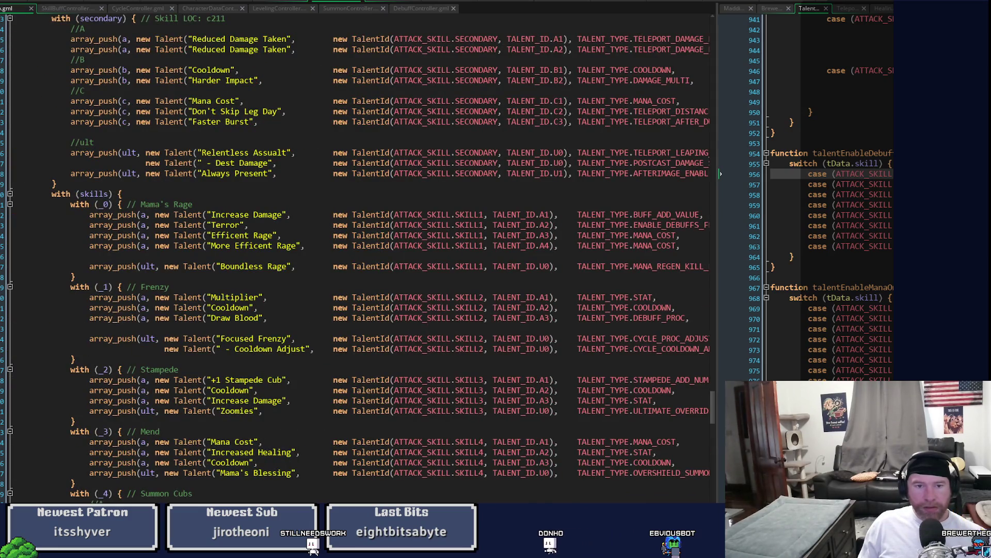
pyautogui.hscroll(3, 357, 258)
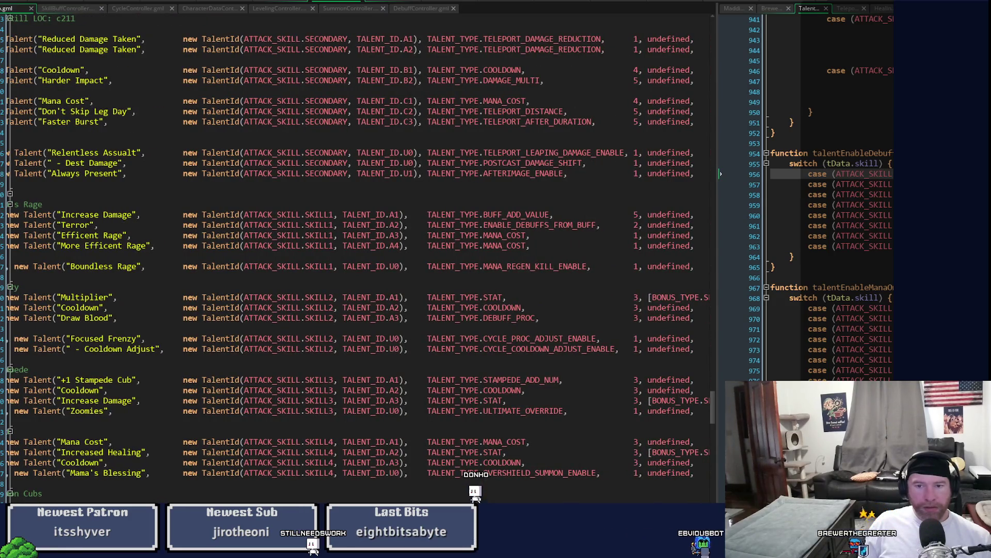
pyautogui.hscroll(7, 356, 258)
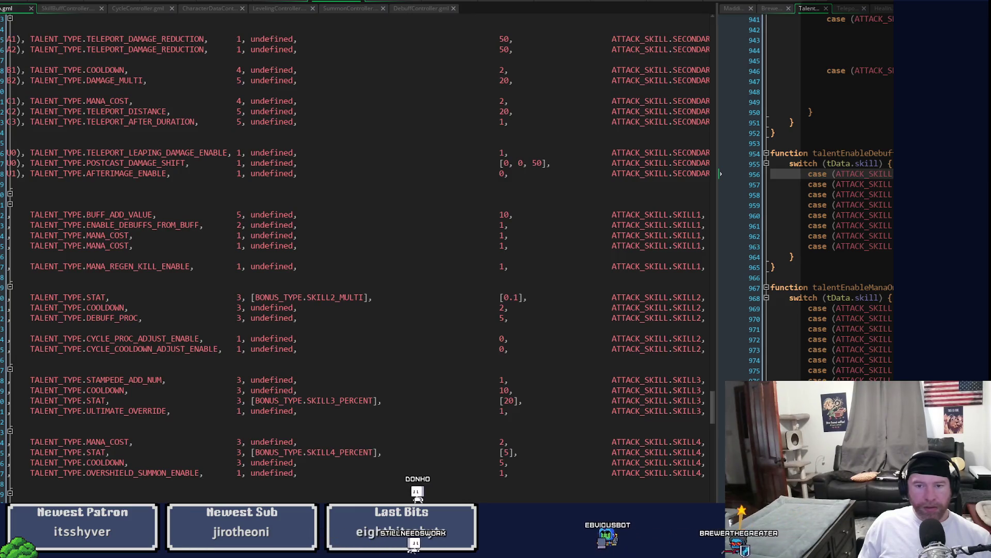
pyautogui.hscroll(-8, 356, 258)
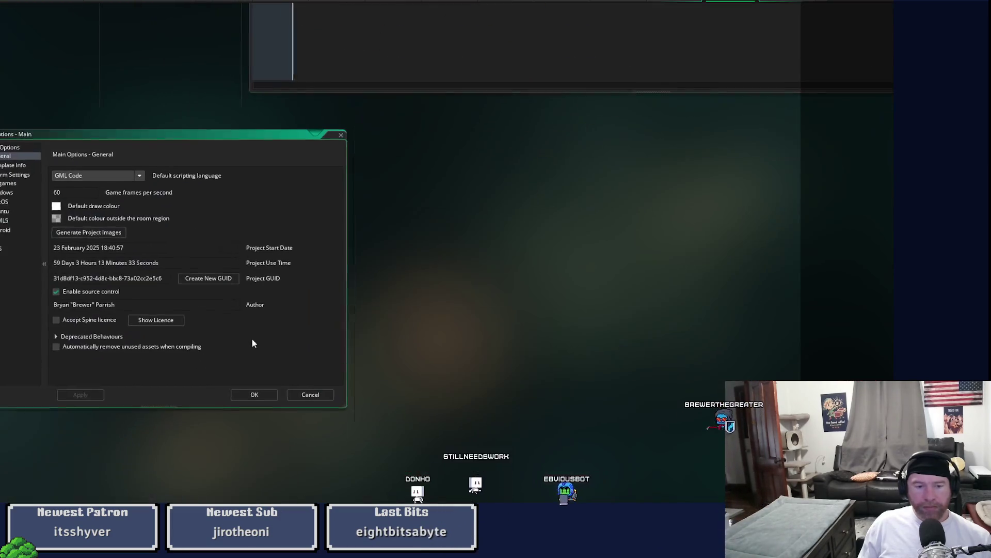
# Step: Close Game Options and test-run the game to inspect the Damage stats panel
pyautogui.click(342, 132)
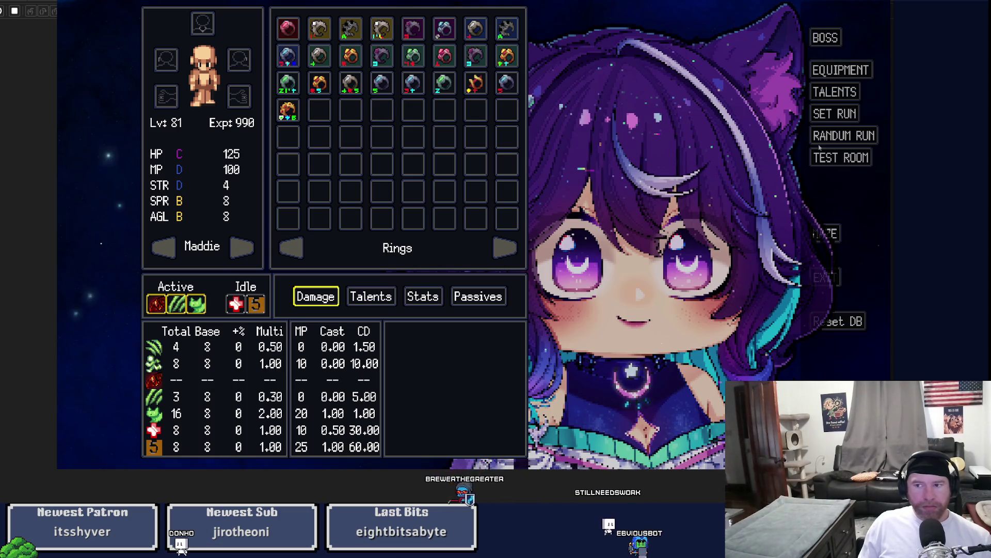
pyautogui.press('Escape')
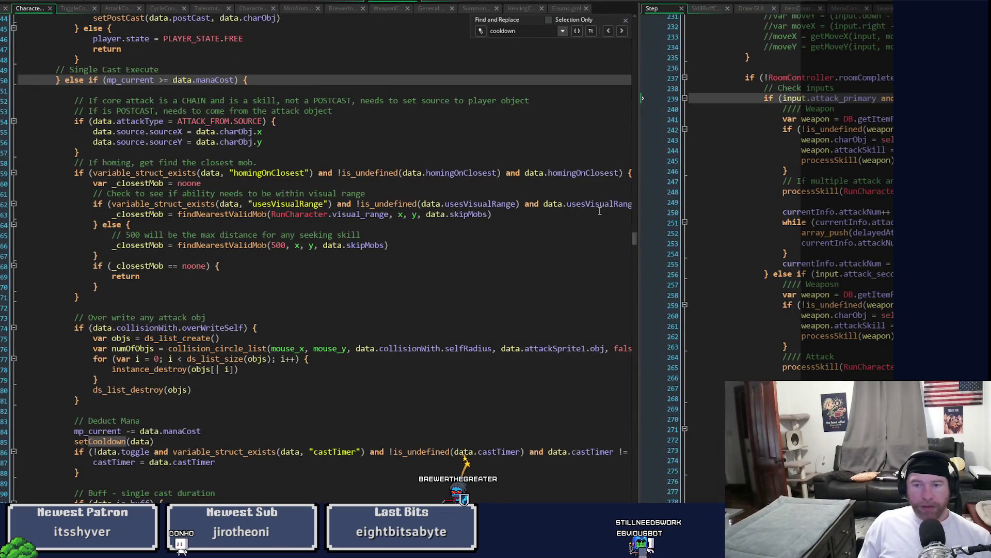
# Step: Widen the right pane showing the Draw GUI event code and switch to StatsController.gml
pyautogui.moveTo(639, 208); pyautogui.dragTo(474, 212)
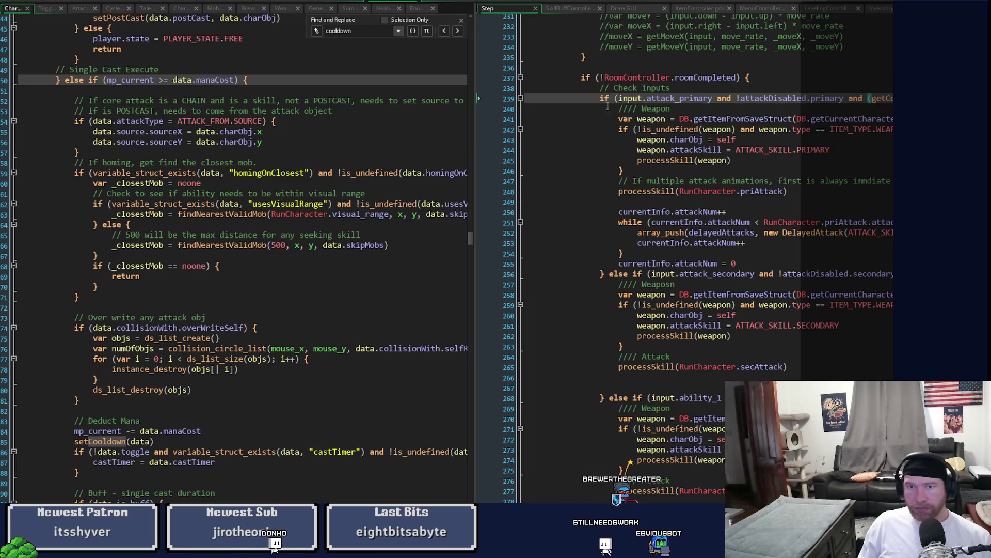
pyautogui.click(633, 11)
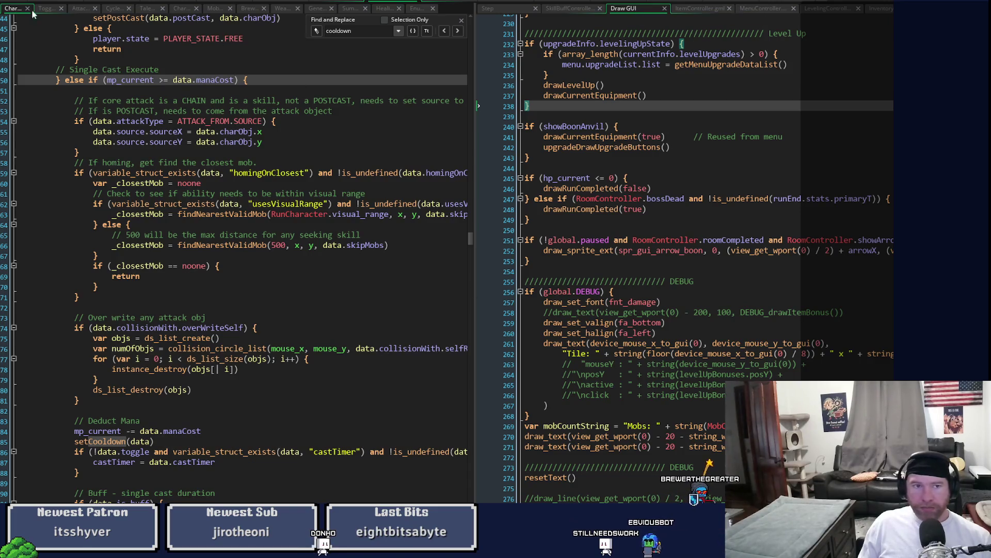
pyautogui.hotkey('ctrl', 'Tab')
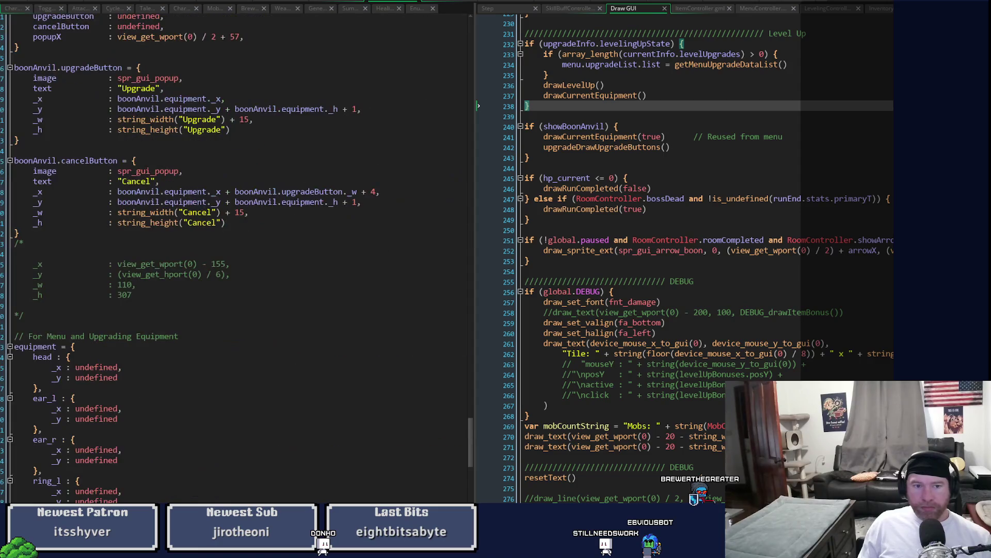
pyautogui.moveTo(470, 445); pyautogui.dragTo(494, 270)
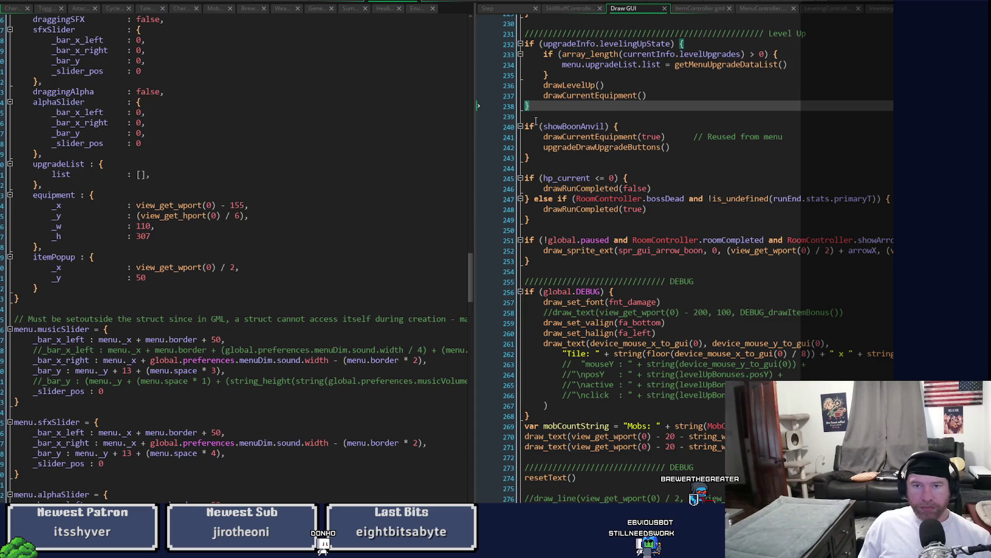
pyautogui.click(568, 3)
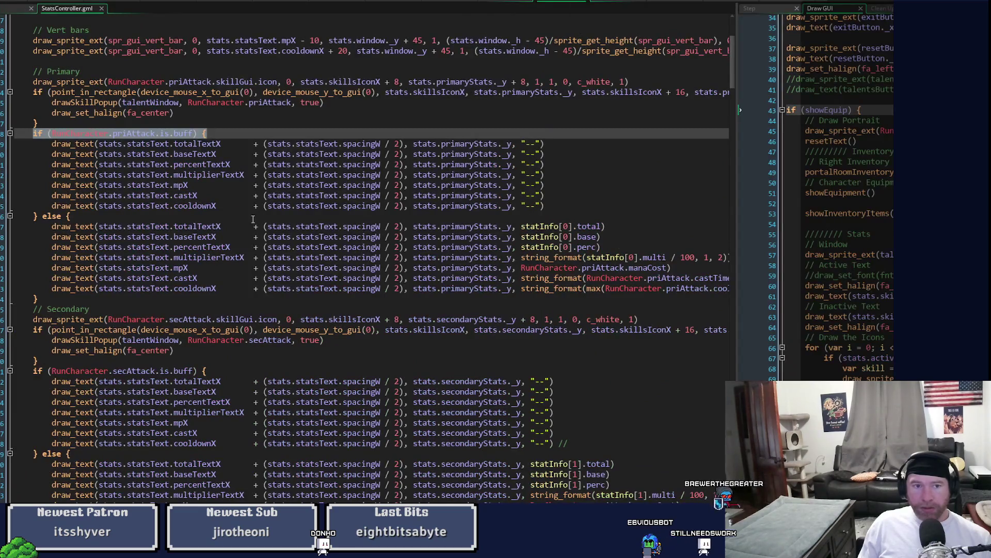
# Step: Locate the primary attack's buff-branch mpX and cooldownX lines in StatsController.gml
pyautogui.scroll(-2, 622, 138)
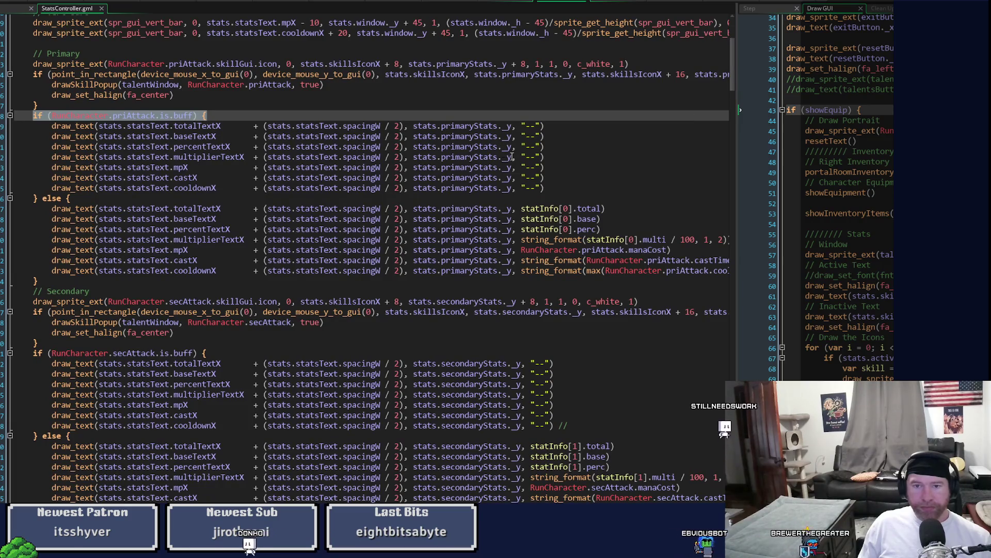
pyautogui.click(156, 167)
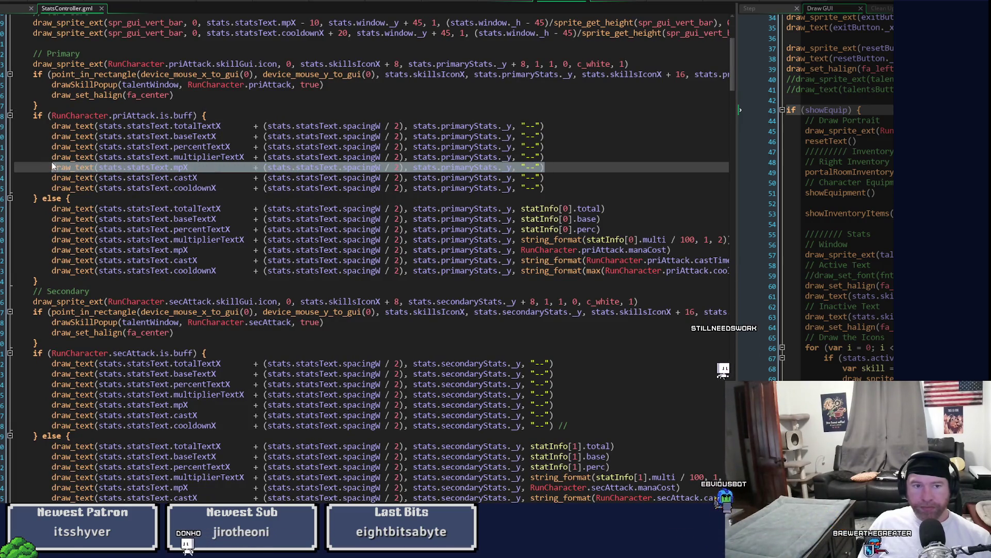
pyautogui.moveTo(55, 165)
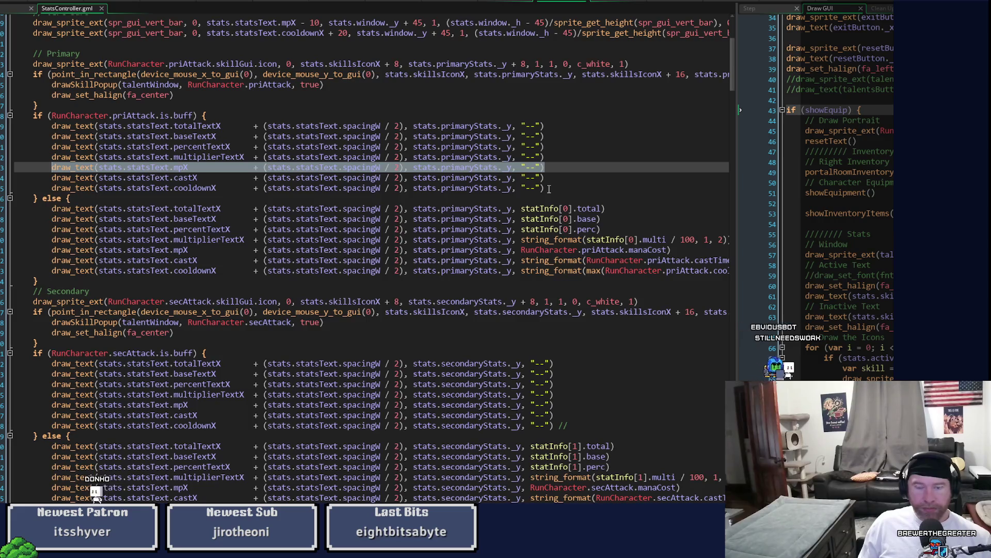
pyautogui.click(722, 271)
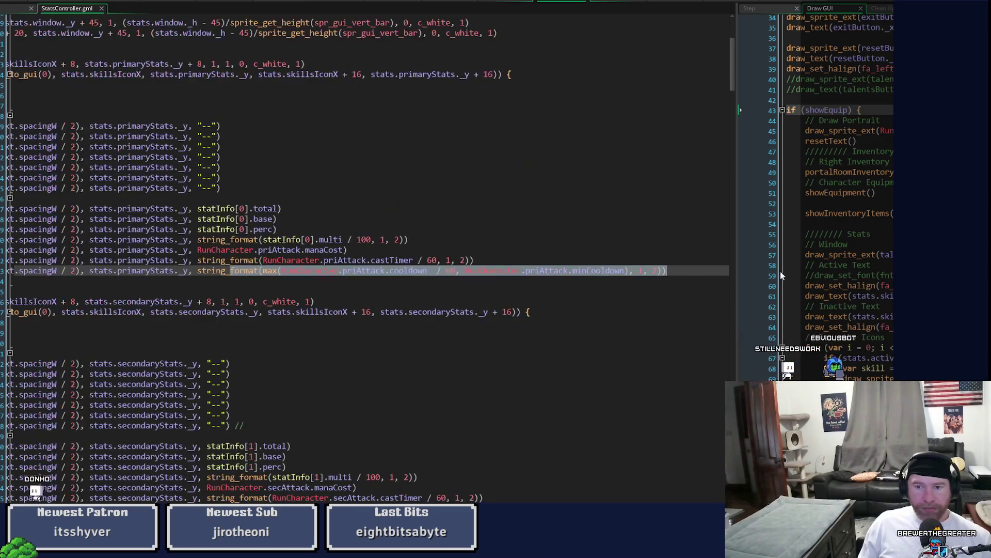
pyautogui.hotkey('shift', 'End')
pyautogui.hotkey('shift', 'Home')
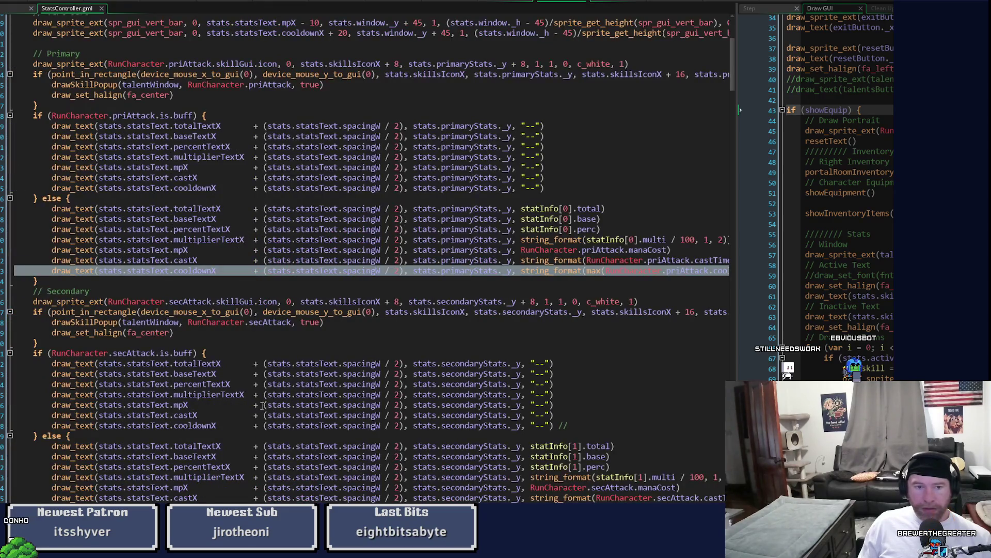
# Step: Paste the real mana, cast and cooldown expressions over Skill1's mpX, castX and cooldownX placeholders
pyautogui.scroll(-10, 258, 405)
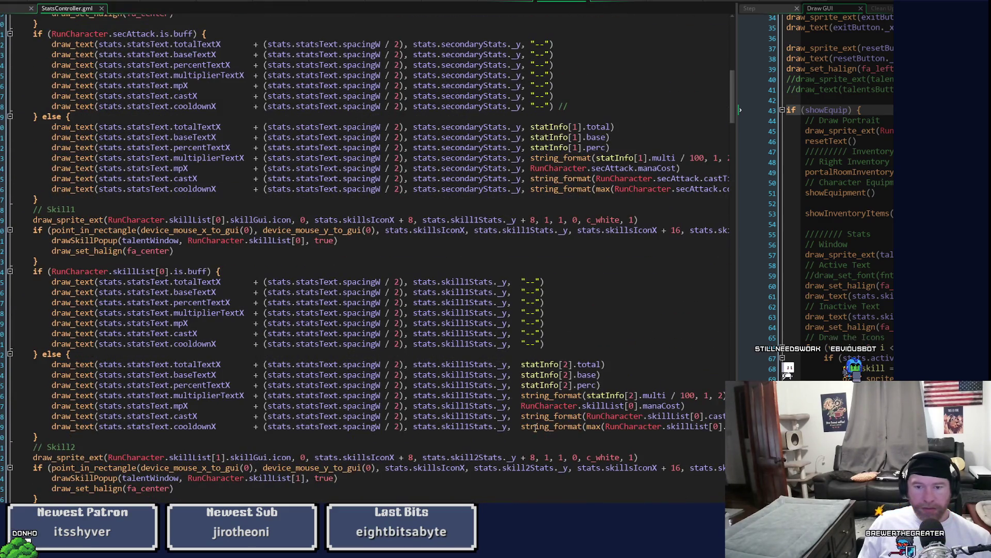
pyautogui.click(536, 426)
pyautogui.hotkey('shift', 'End')
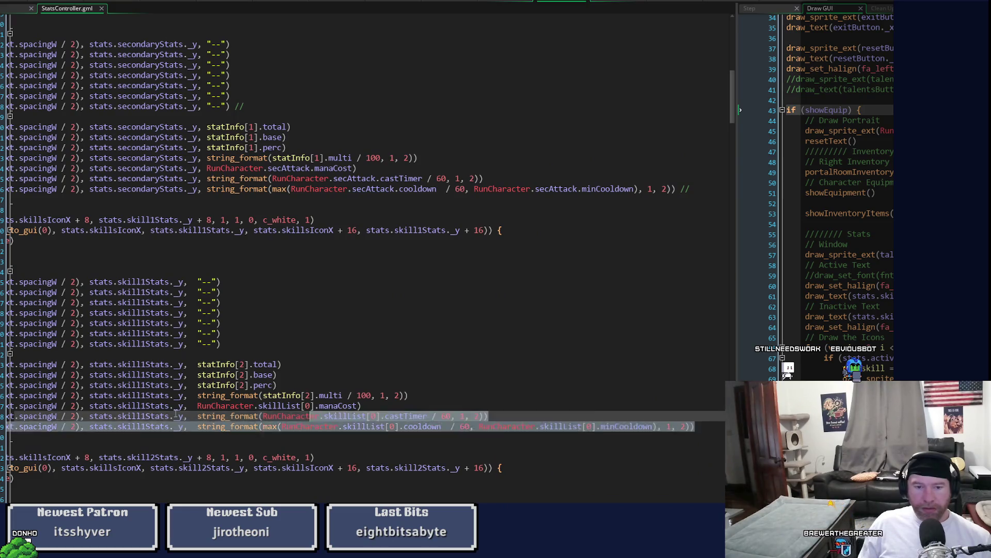
pyautogui.hotkey('shift', 'Home')
pyautogui.hotkey('shift', 'Up')
pyautogui.hotkey('shift', 'Up')
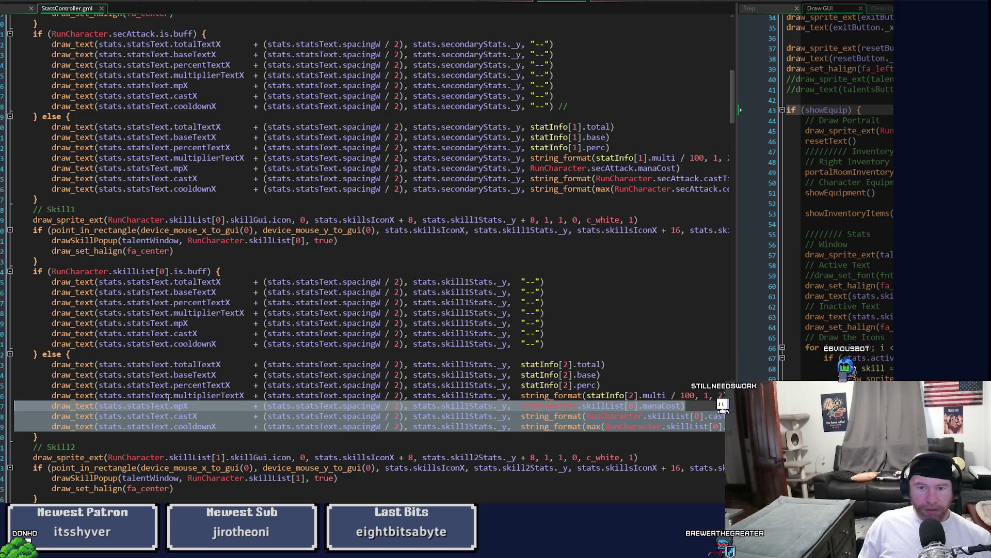
pyautogui.moveTo(545, 344); pyautogui.dragTo(15, 323)
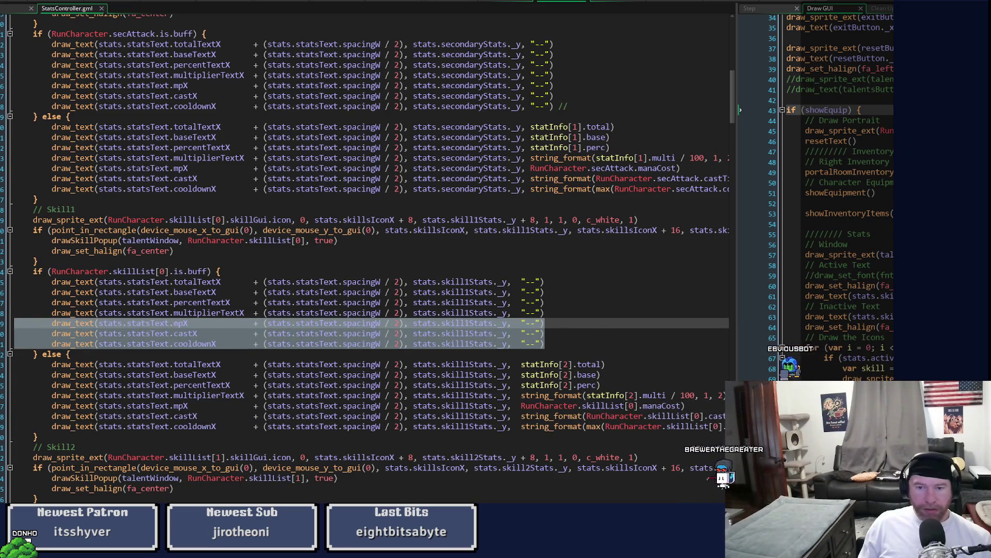
pyautogui.hotkey('ctrl', 'v')
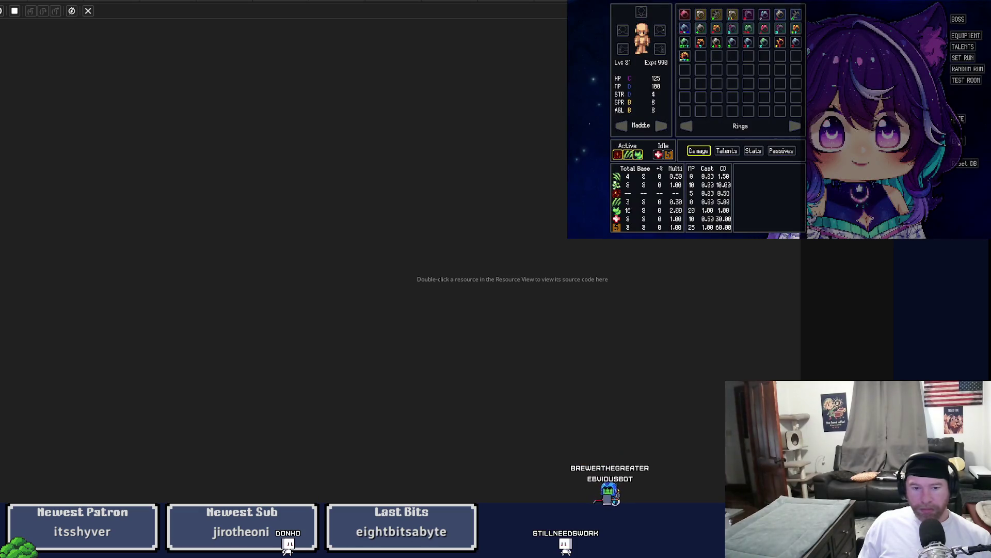
# Step: Close the running game and return to the StatsController.gml script
pyautogui.hotkey('alt', 'F4')
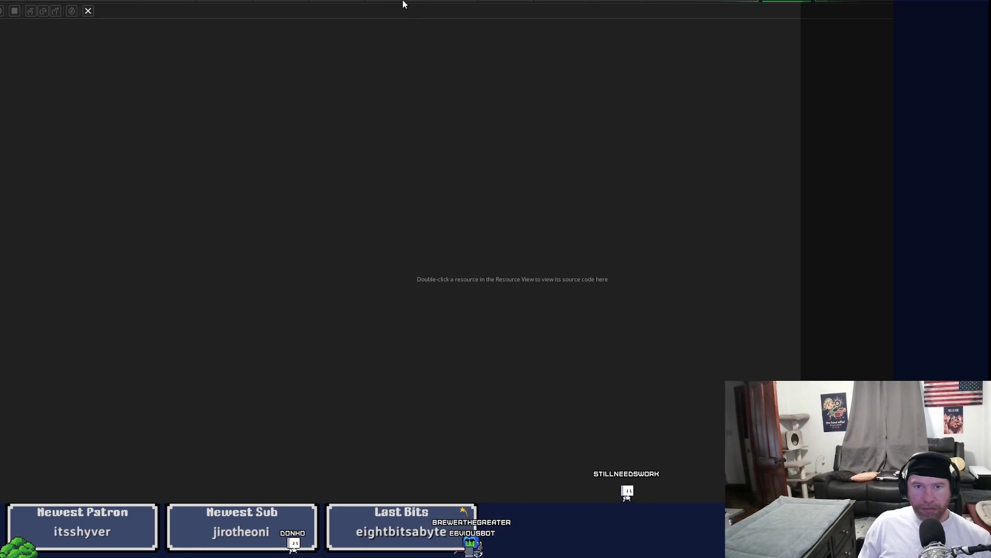
pyautogui.click(338, 2)
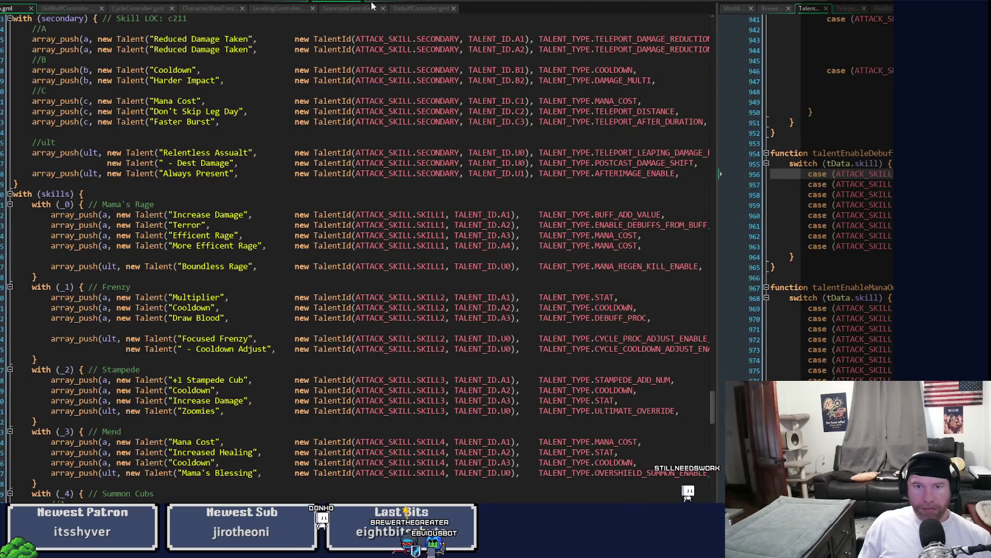
pyautogui.click(382, 2)
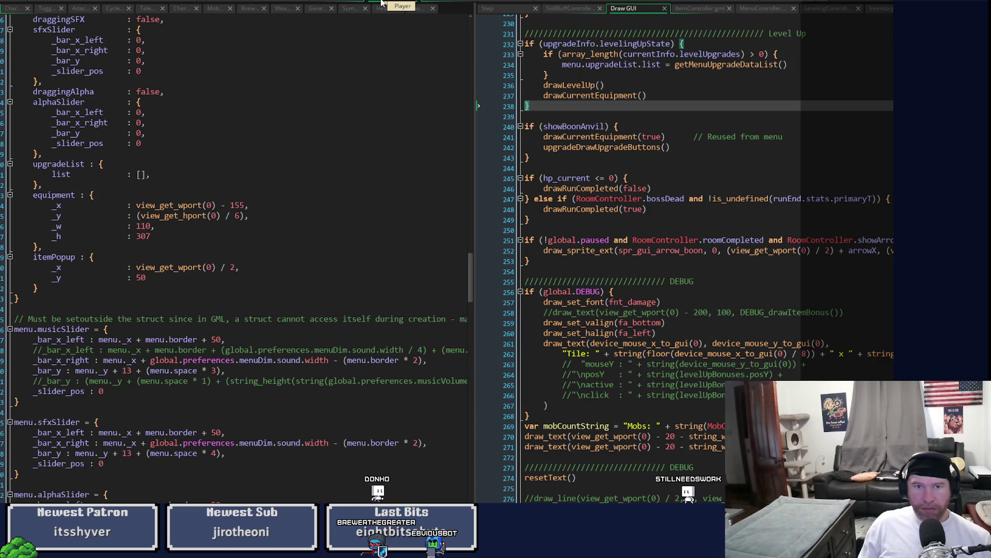
pyautogui.click(568, 2)
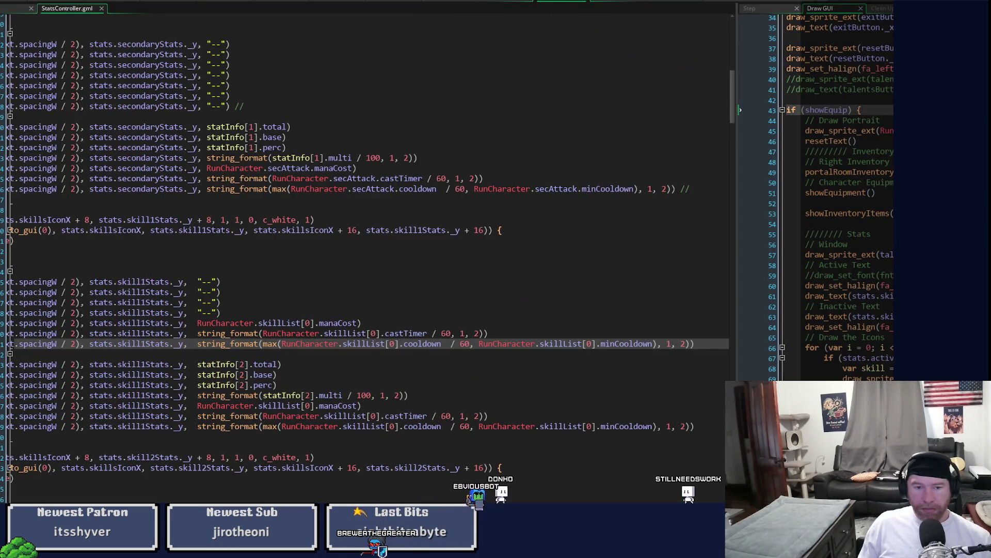
# Step: Move Skill1's mana, cast and cooldown lines from its else branch to below the closing brace
pyautogui.hscroll(-5, 362, 232)
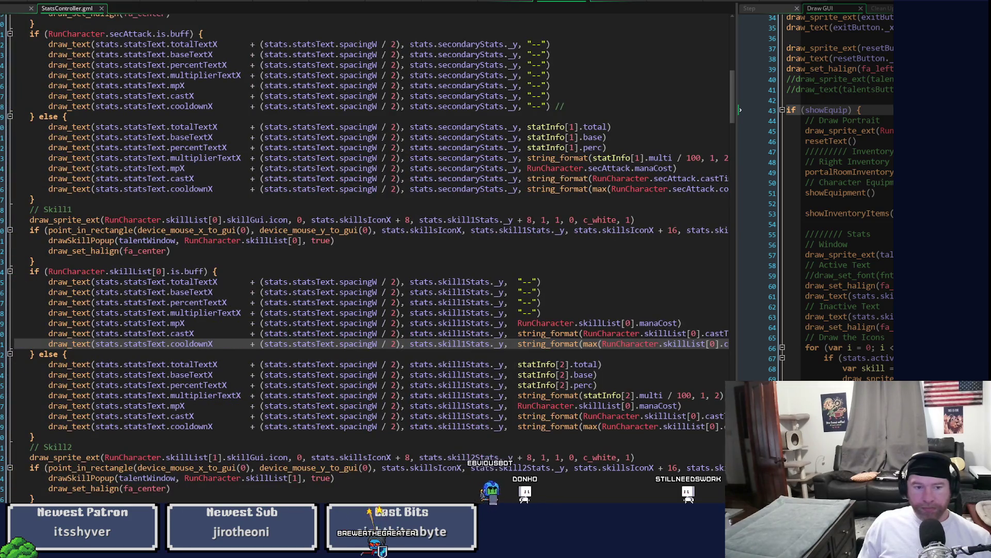
pyautogui.hscroll(5, 362, 232)
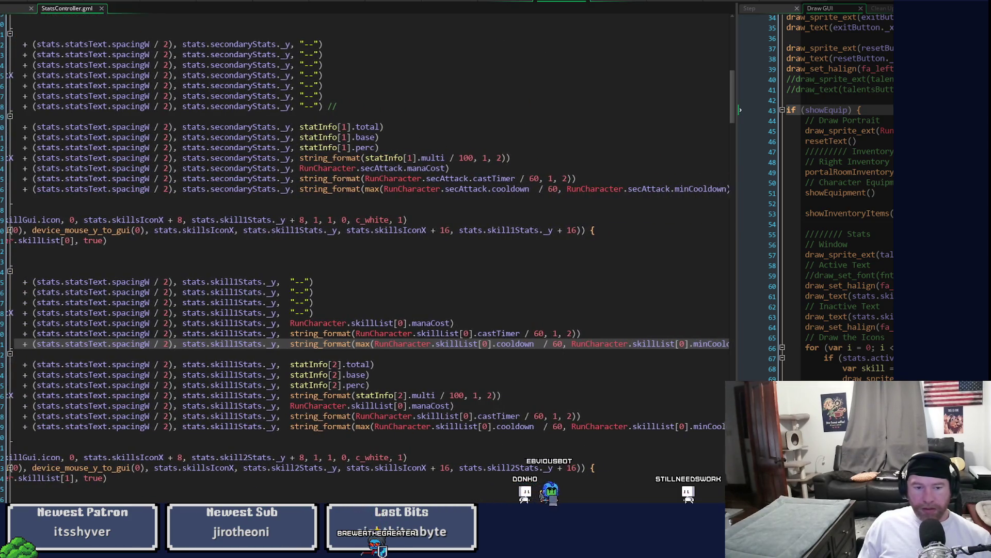
pyautogui.hscroll(2, 693, 448)
pyautogui.moveTo(705, 426); pyautogui.dragTo(11, 415)
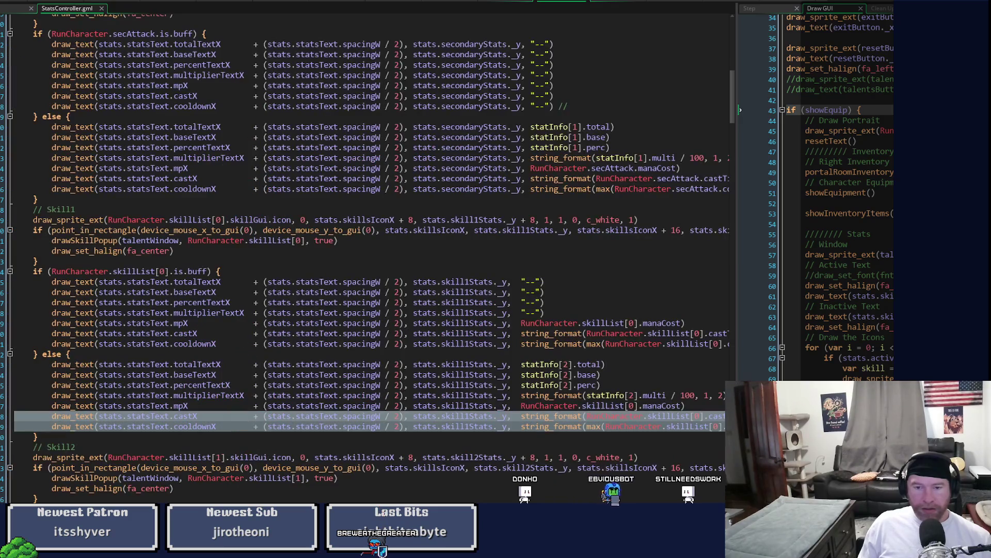
pyautogui.hotkey('shift', 'Up')
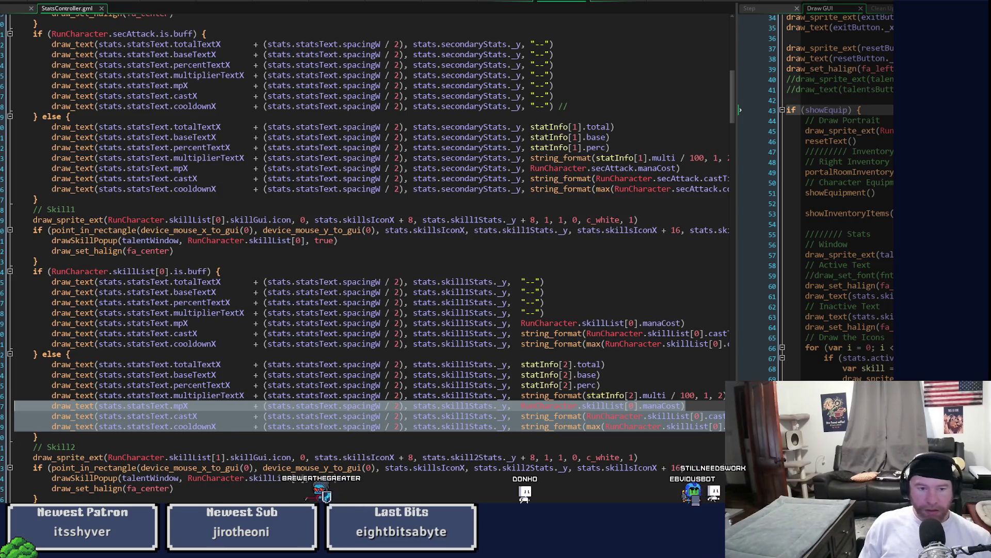
pyautogui.press('BackSpace')
pyautogui.click(15, 415)
pyautogui.hotkey('ctrl', 'v')
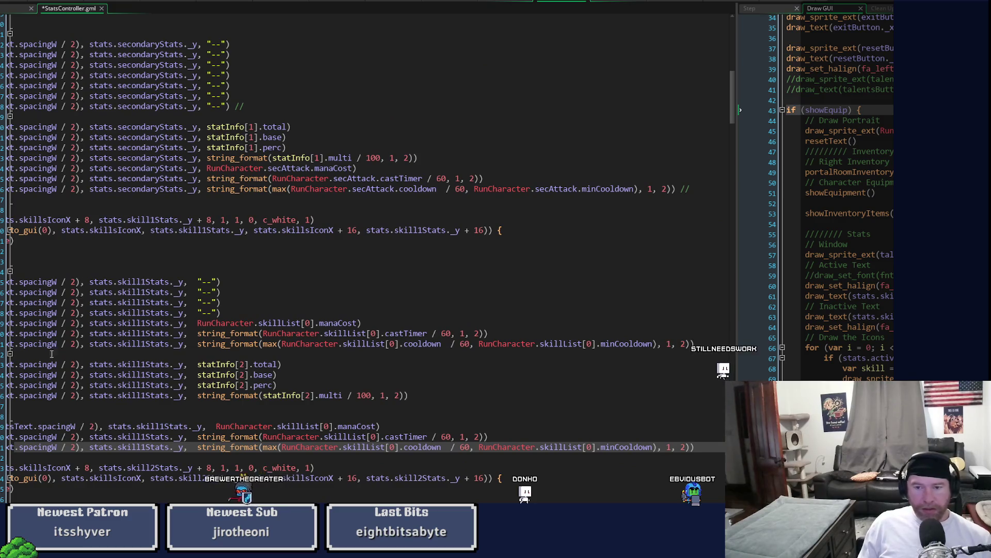
# Step: Delete the mana, cast and cooldown lines from Skill1's buff branch
pyautogui.click(651, 343)
pyautogui.press('Home')
pyautogui.hotkey('shift', 'Up')
pyautogui.hotkey('shift', 'Up')
pyautogui.hotkey('shift', 'Up')
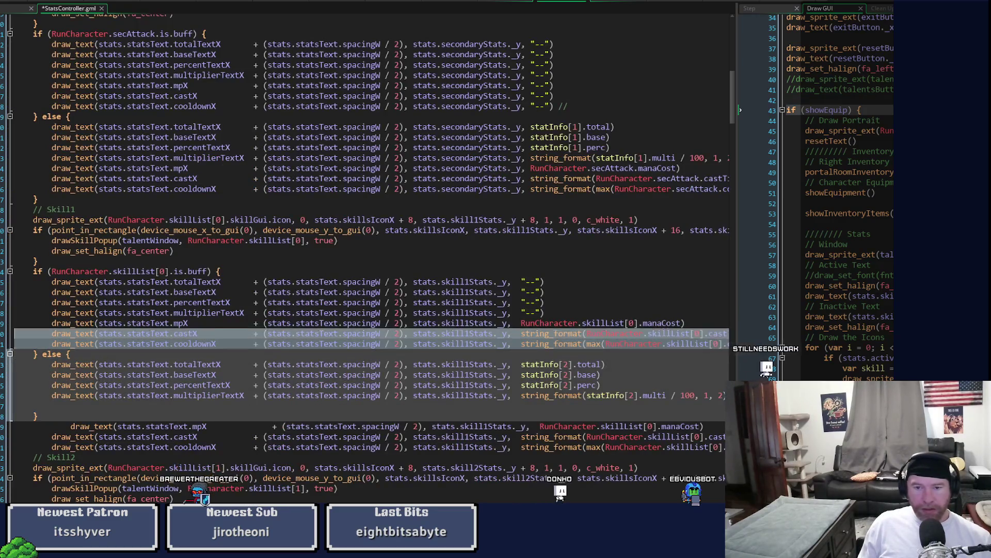
pyautogui.hotkey('shift', 'Down')
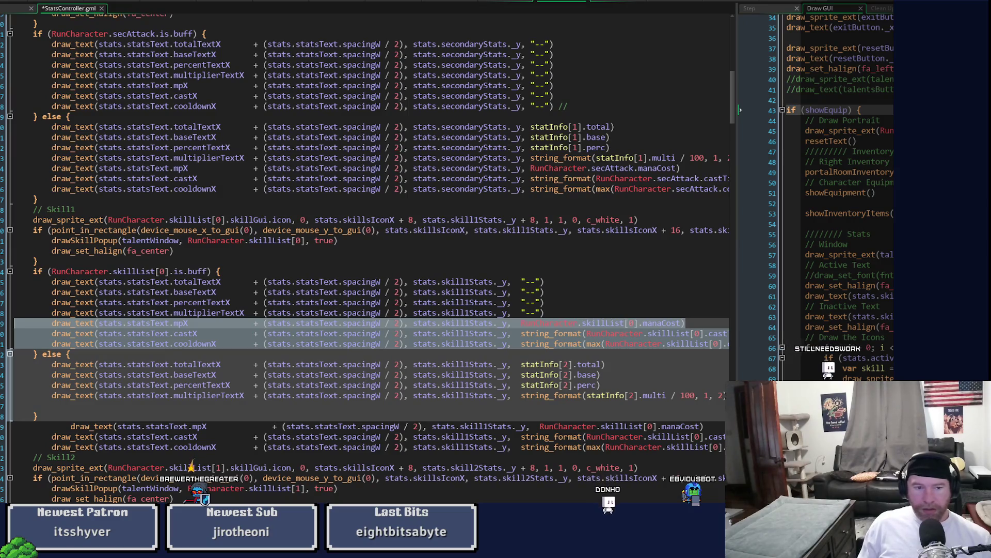
pyautogui.click(71, 333)
pyautogui.moveTo(17, 321); pyautogui.dragTo(14, 350)
pyautogui.hotkey('ctrl', 'x')
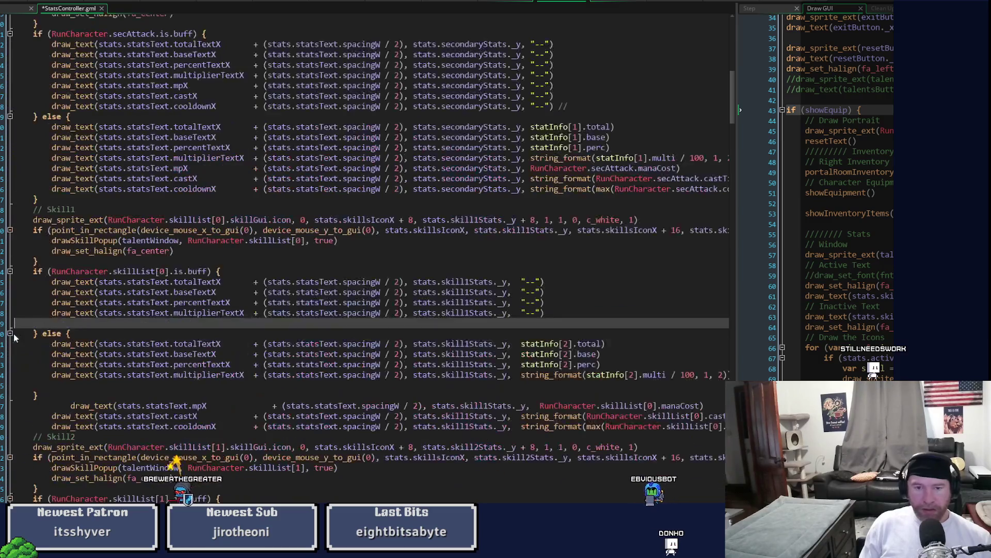
pyautogui.press('BackSpace')
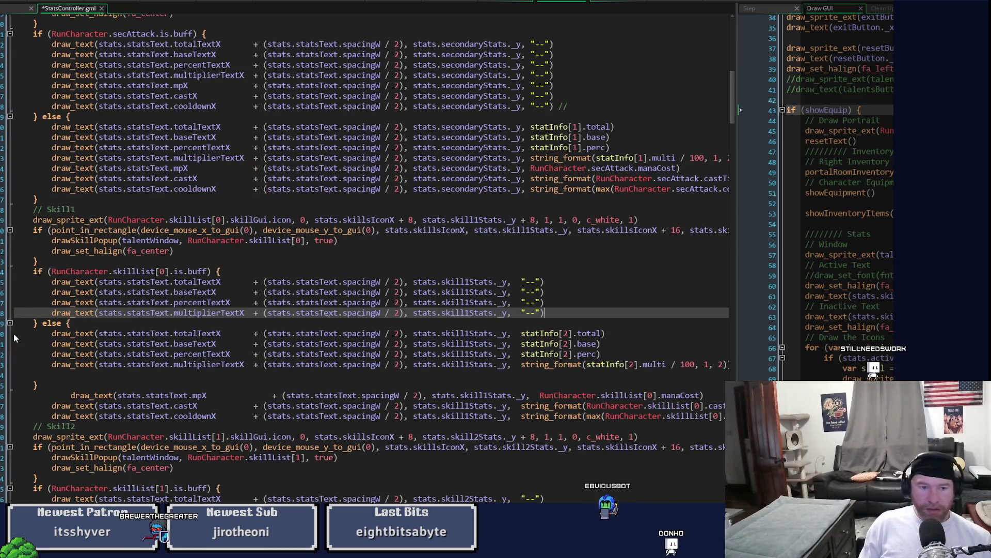
# Step: Unindent Skill1's relocated stat lines and remove the blank line left in the else branch
pyautogui.press('Down')
pyautogui.press('Down')
pyautogui.press('Down')
pyautogui.press('Down')
pyautogui.press('Down')
pyautogui.press('Down')
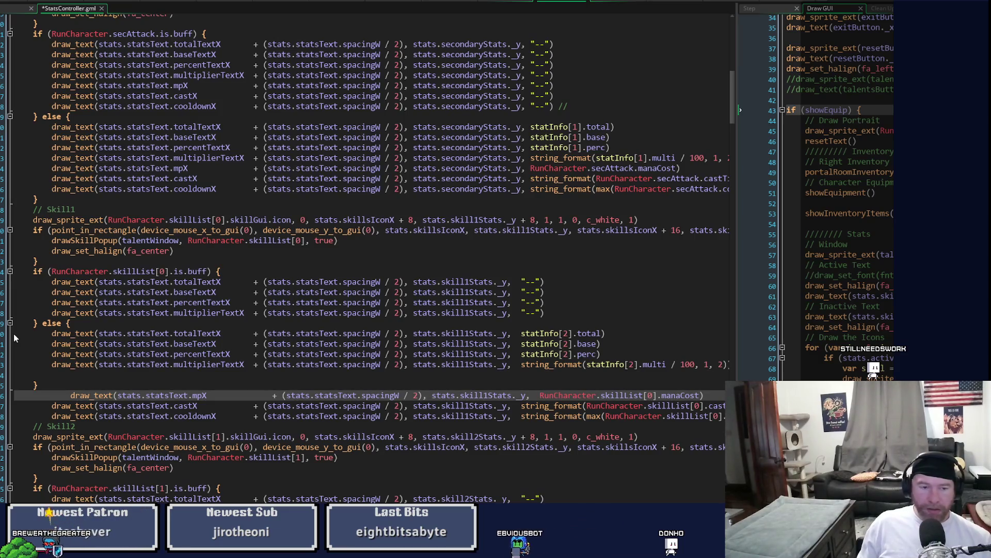
pyautogui.press('Delete')
pyautogui.press('Delete')
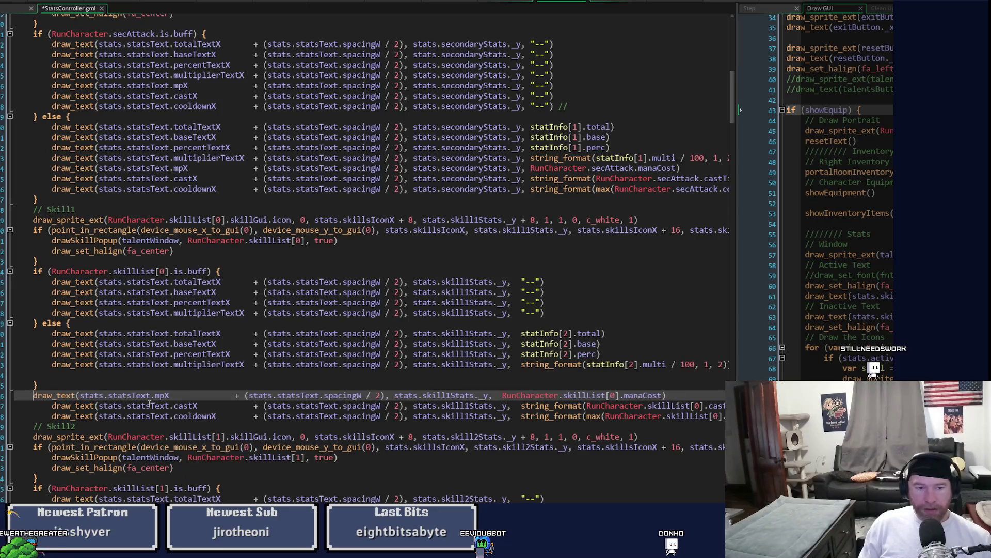
pyautogui.press('Down')
pyautogui.press('Delete')
pyautogui.press('Down')
pyautogui.press('Delete')
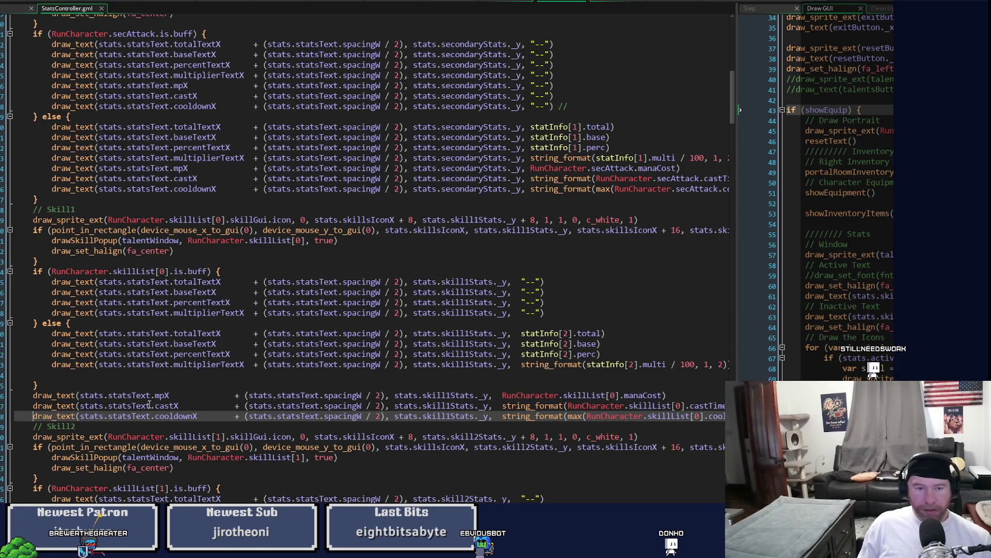
pyautogui.click(78, 373)
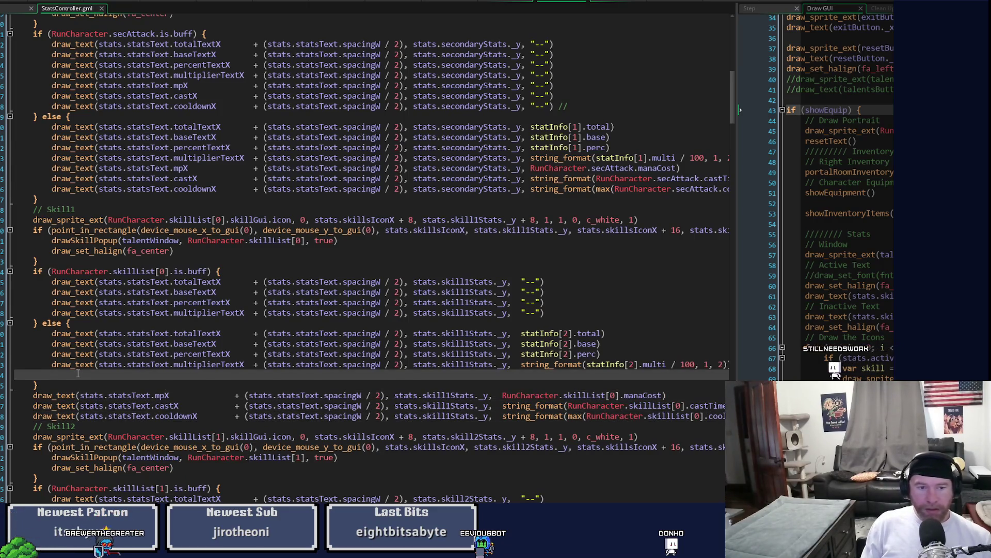
pyautogui.press('BackSpace')
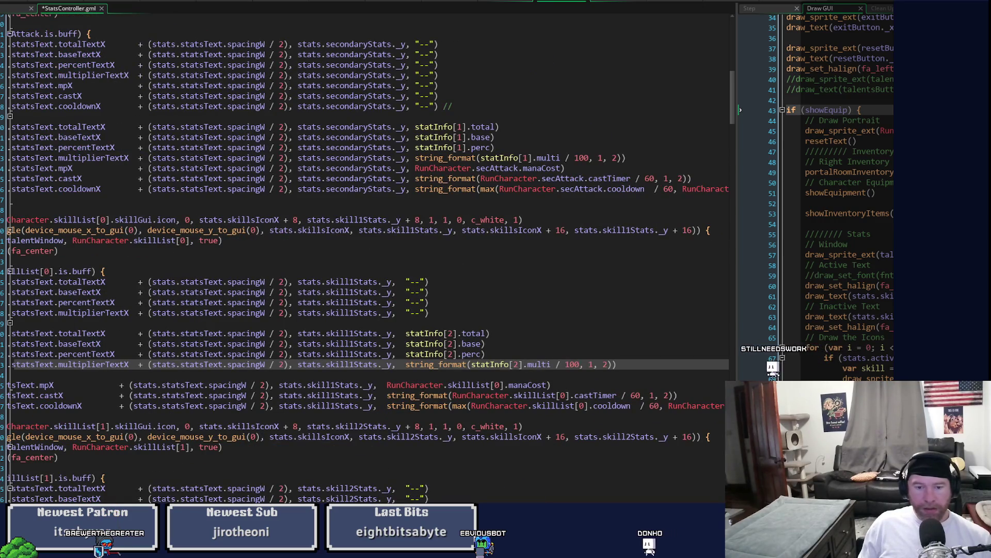
pyautogui.press('Home')
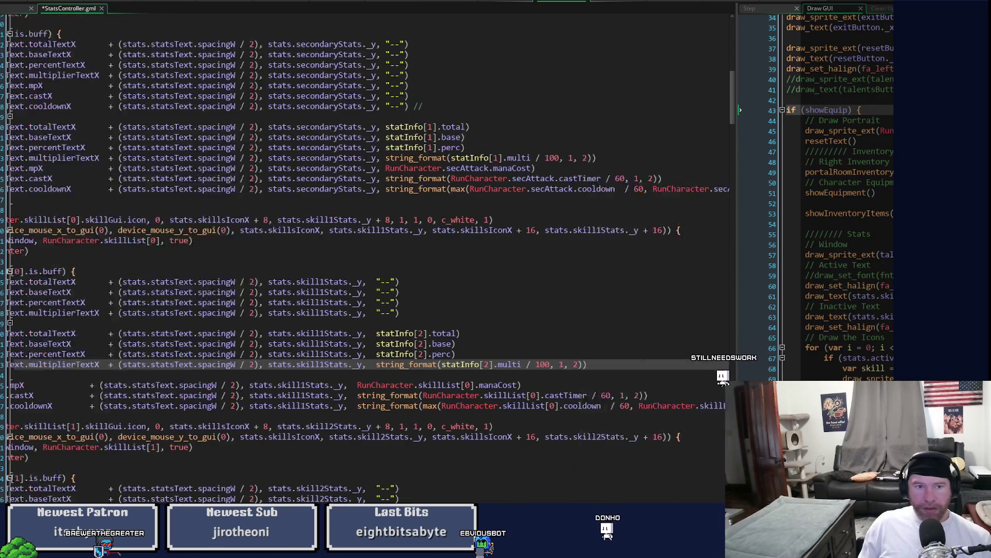
# Step: Move the secondary attack's mana, cast and cooldown lines below its else branch
pyautogui.click(308, 200)
pyautogui.hotkey('shift', 'Up')
pyautogui.hotkey('shift', 'Up')
pyautogui.hotkey('shift', 'Up')
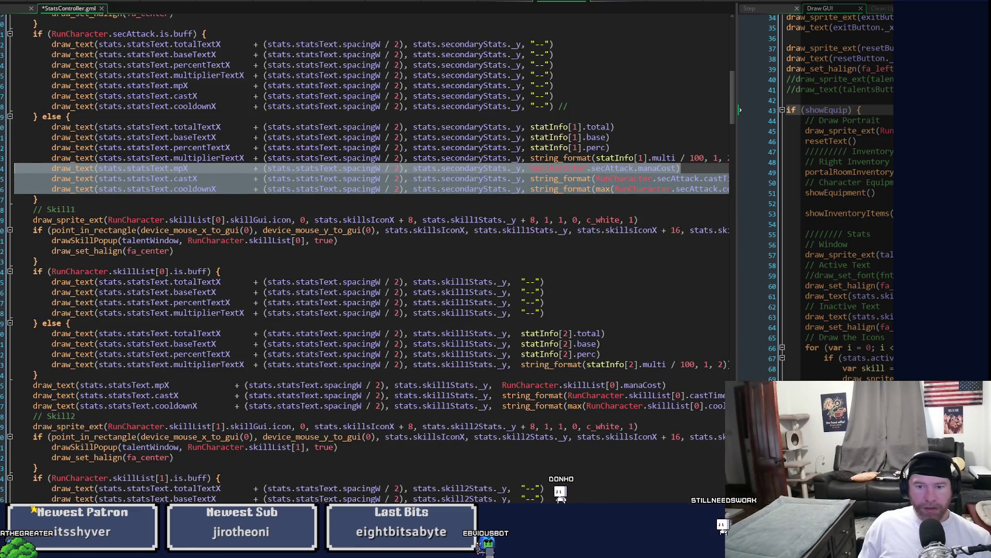
pyautogui.press('Delete')
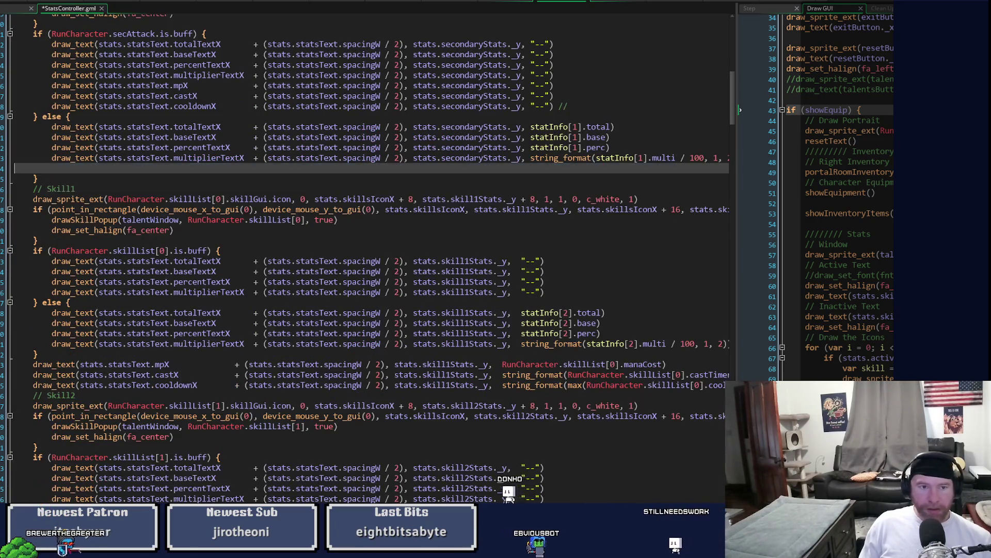
pyautogui.press('Down')
pyautogui.press('Return')
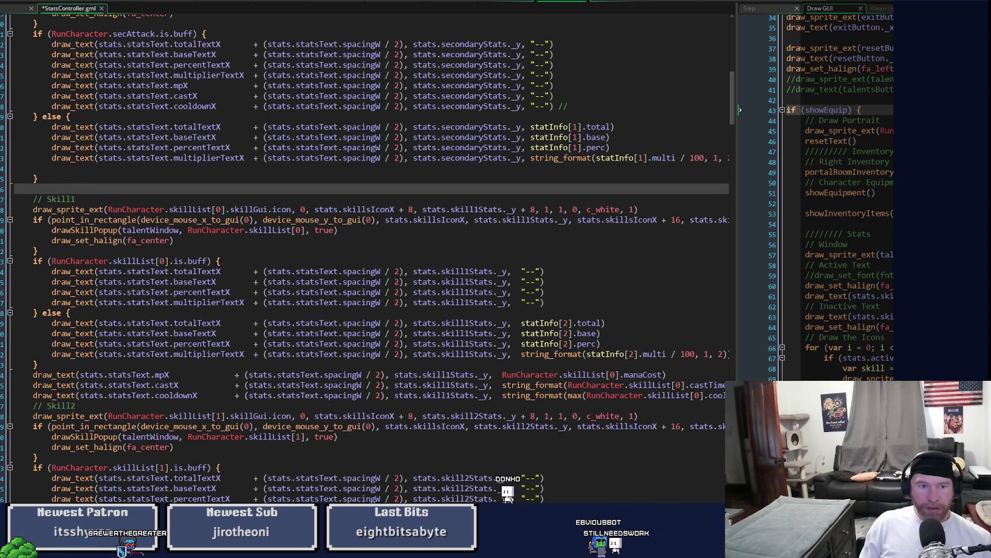
pyautogui.hotkey('ctrl', 'v')
pyautogui.press('Up')
pyautogui.press('Up')
pyautogui.press('Up')
pyautogui.press('Up')
pyautogui.press('BackSpace')
pyautogui.press('Down')
pyautogui.press('Down')
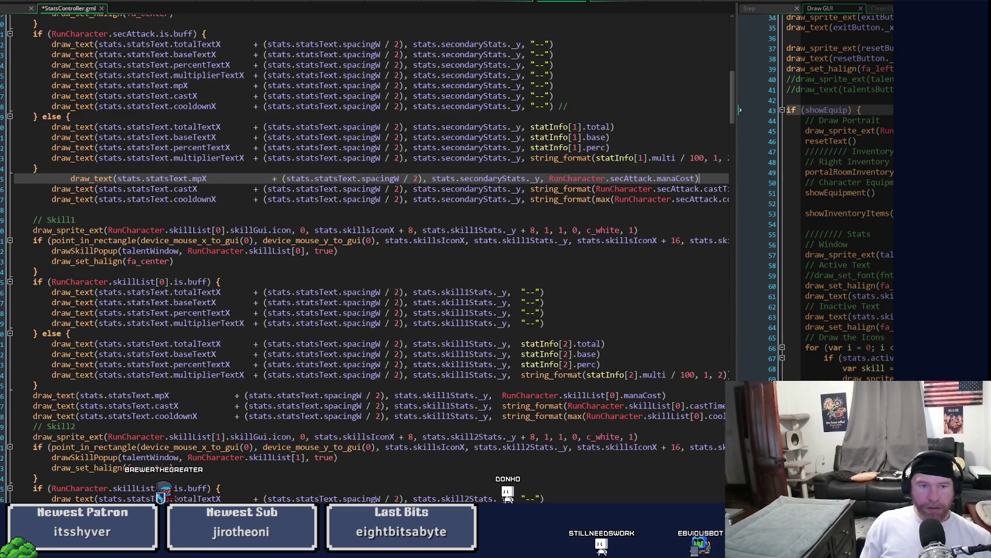
# Step: Outdent the secondary attack's stat lines, delete its buff-branch placeholders, and save the script
pyautogui.hotkey('shift', 'Tab')
pyautogui.hotkey('shift', 'Tab')
pyautogui.press('Down')
pyautogui.hotkey('shift', 'Tab')
pyautogui.press('Down')
pyautogui.hotkey('shift', 'Tab')
pyautogui.moveTo(571, 106)
pyautogui.mouseDown()
pyautogui.moveTo(52, 76)
pyautogui.moveTo(15, 86)
pyautogui.mouseUp()
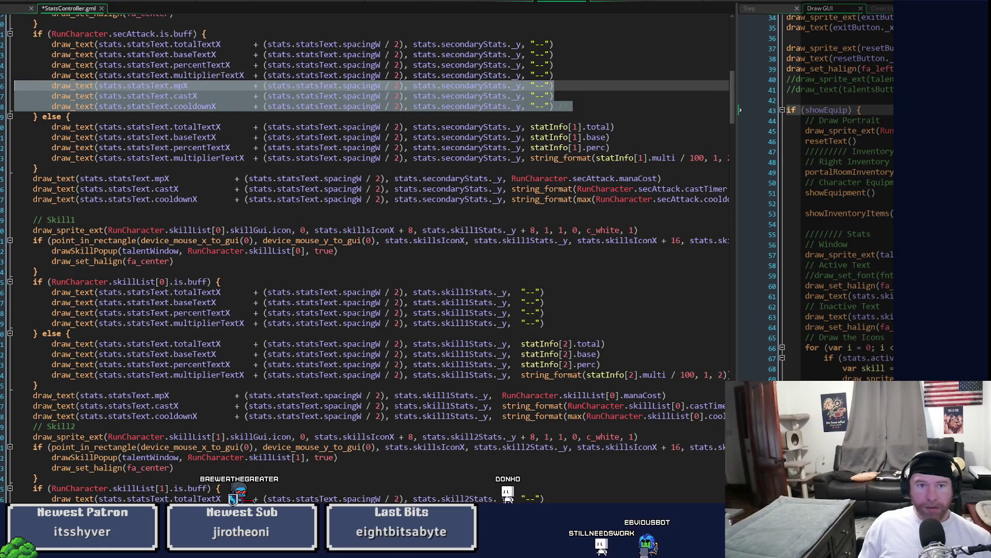
pyautogui.press('BackSpace')
pyautogui.press('BackSpace')
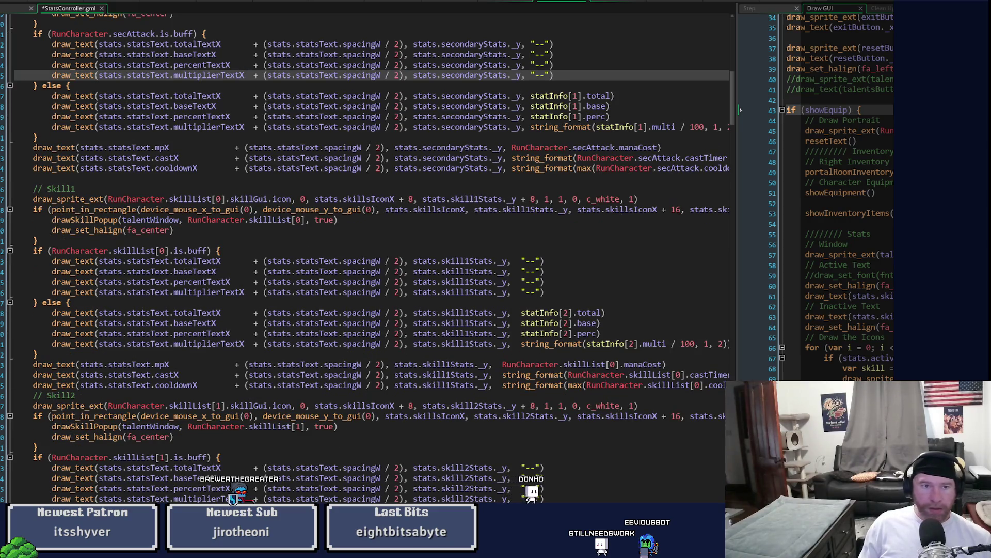
pyautogui.hotkey('ctrl', 's')
pyautogui.scroll(7, 641, 176)
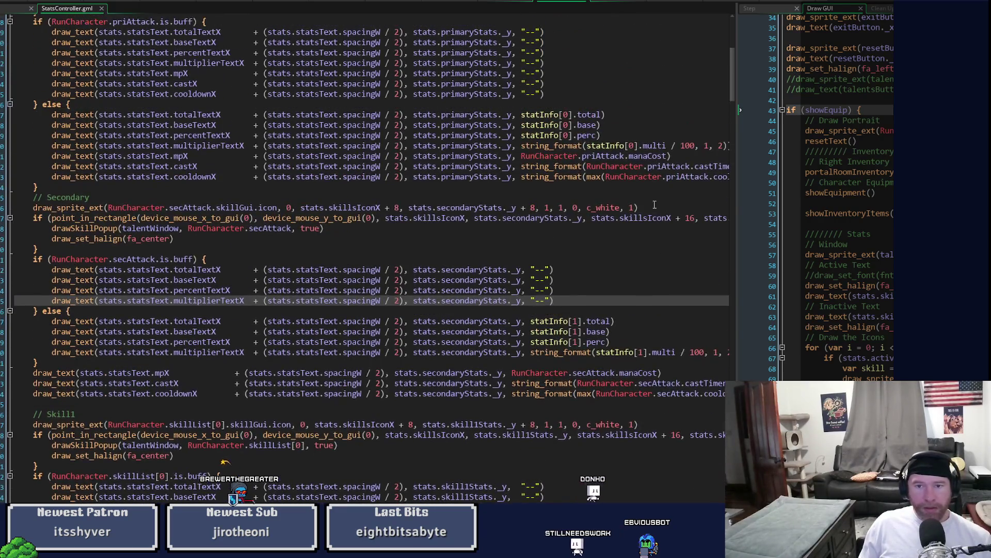
# Step: Move the primary attack's mana, cast and cooldown lines out of its else branch to after it
pyautogui.click(642, 176)
pyautogui.press('End')
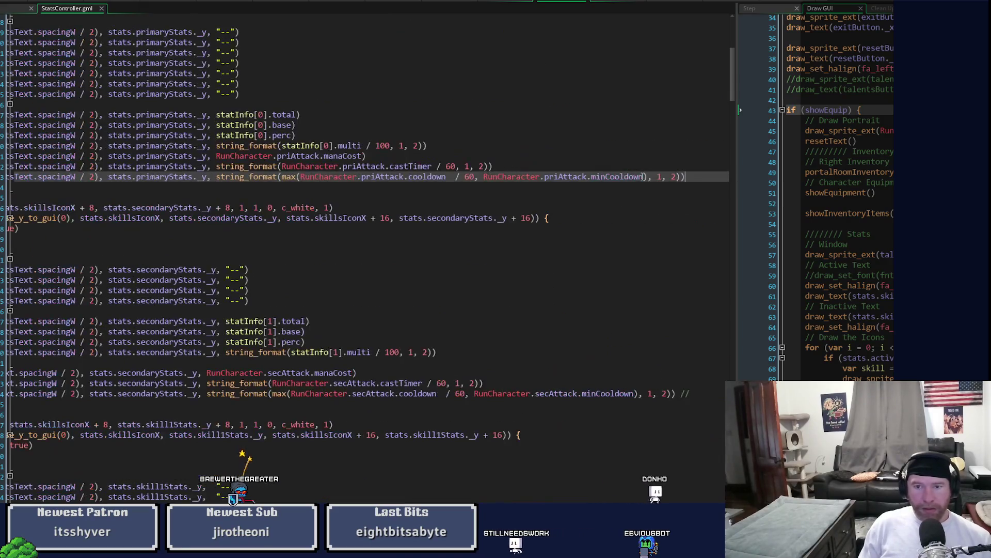
pyautogui.hotkey('shift', 'Up')
pyautogui.hotkey('shift', 'Up')
pyautogui.hotkey('shift', 'Home')
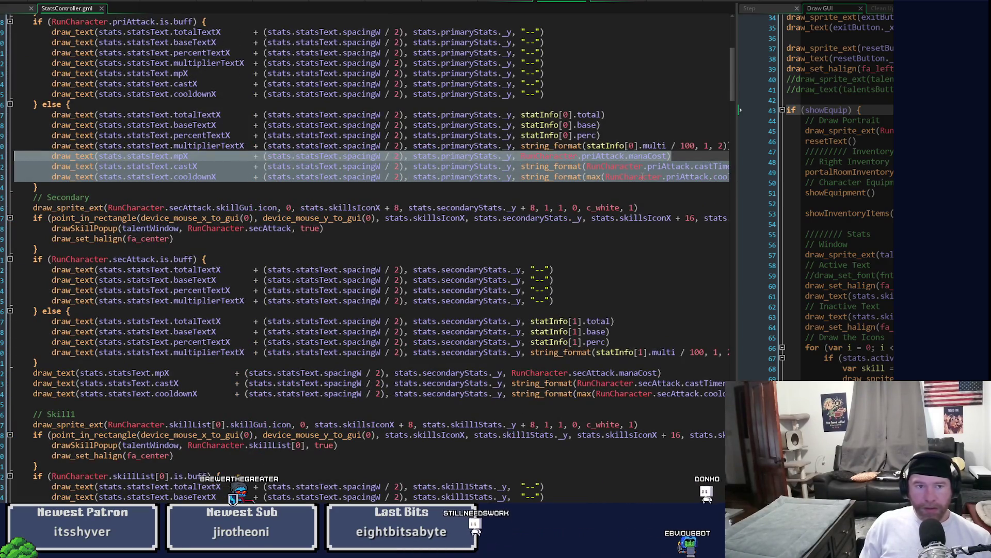
pyautogui.press('Delete')
pyautogui.press('BackSpace')
pyautogui.press('Down')
pyautogui.press('End')
pyautogui.press('Return')
pyautogui.hotkey('ctrl', 'v')
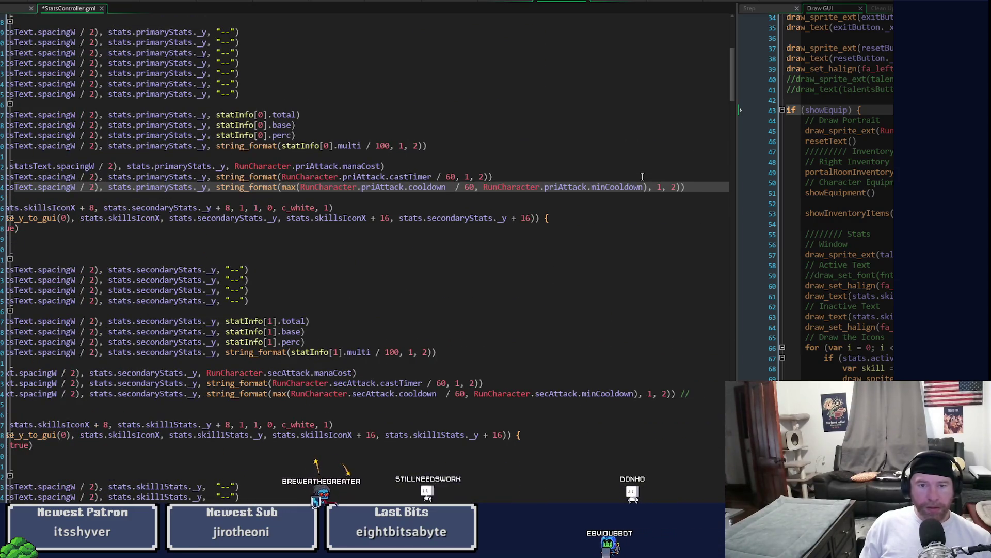
# Step: Align the pasted primary stat lines with the if and delete the buff-branch duplicates
pyautogui.press('Home')
pyautogui.hotkey('shift', 'Up')
pyautogui.hotkey('shift', 'Up')
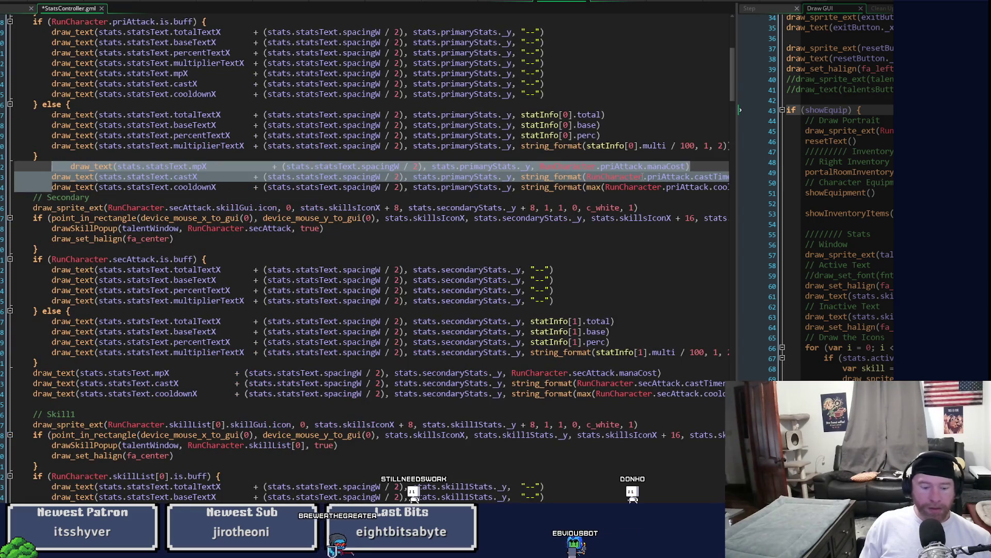
pyautogui.hotkey('shift', 'Tab')
pyautogui.hotkey('shift', 'Tab')
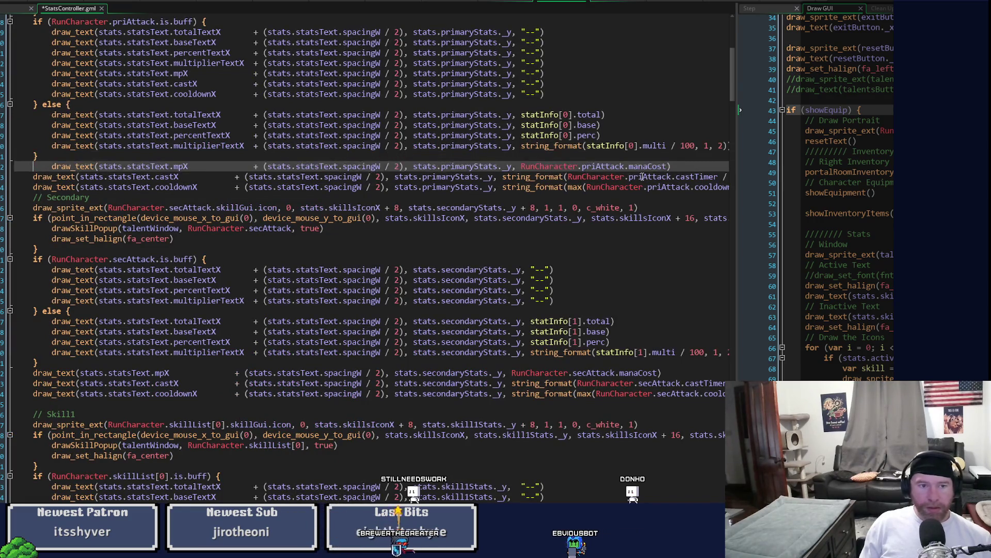
pyautogui.press('Up')
pyautogui.press('Up')
pyautogui.press('Up')
pyautogui.hotkey('shift', 'Up')
pyautogui.hotkey('shift', 'Up')
pyautogui.press('Delete')
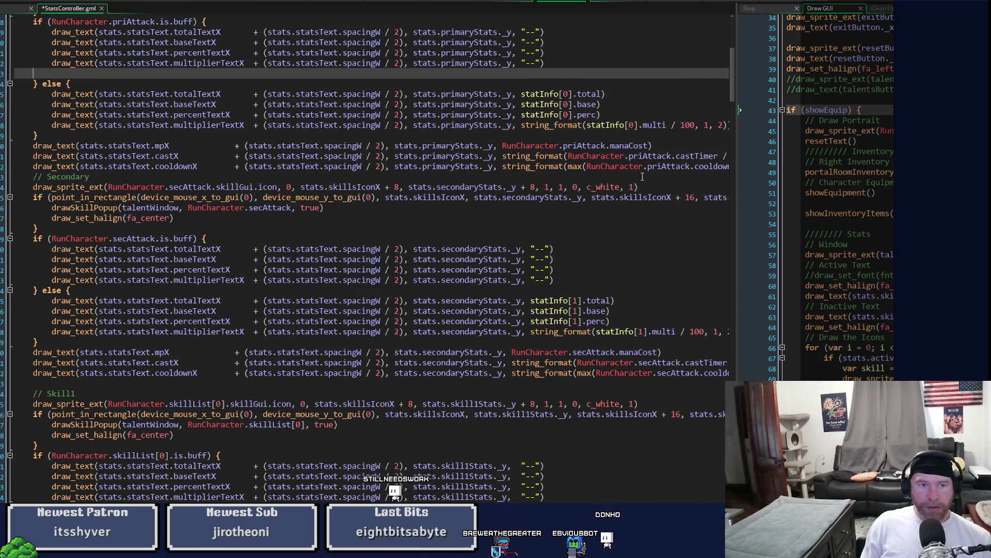
pyautogui.press('BackSpace')
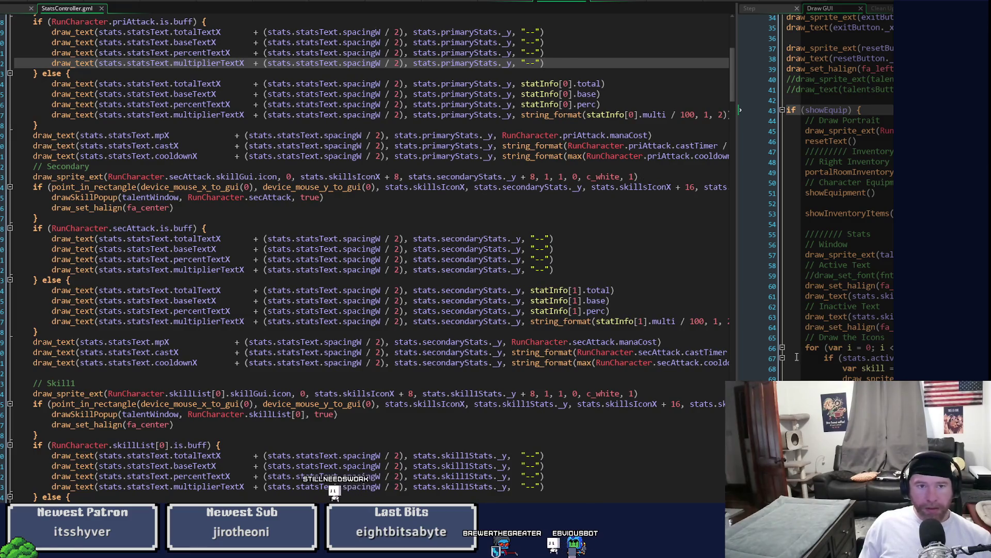
# Step: Delete the mana, cast and cooldown lines from Skill2's buff branch
pyautogui.scroll(5, 451, 402)
pyautogui.scroll(-7, 450, 402)
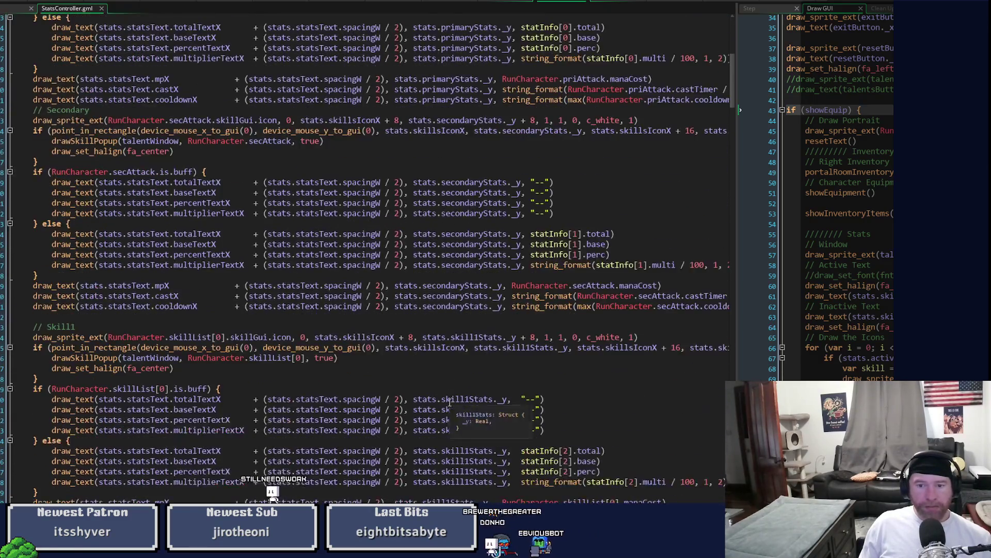
pyautogui.scroll(-5, 450, 403)
pyautogui.moveTo(732, 89); pyautogui.dragTo(737, 119)
pyautogui.moveTo(555, 223); pyautogui.dragTo(16, 205)
pyautogui.press('BackSpace')
pyautogui.press('BackSpace')
pyautogui.press('Down')
pyautogui.press('Down')
pyautogui.press('Down')
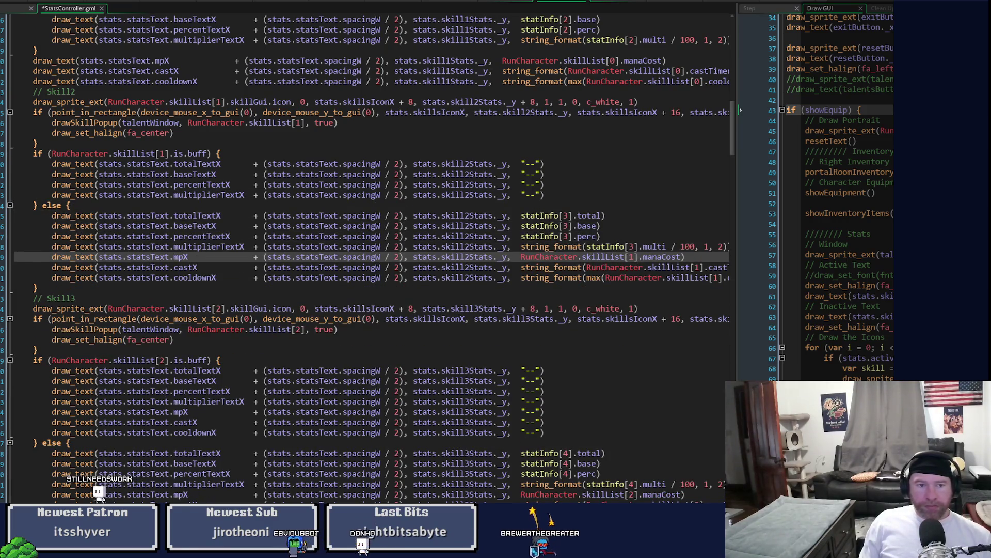
# Step: Cut Skill2's else-branch mana, cast and cooldown lines and paste them after the closing brace
pyautogui.hotkey('shift', 'Down')
pyautogui.hotkey('shift', 'Down')
pyautogui.hotkey('shift', 'End')
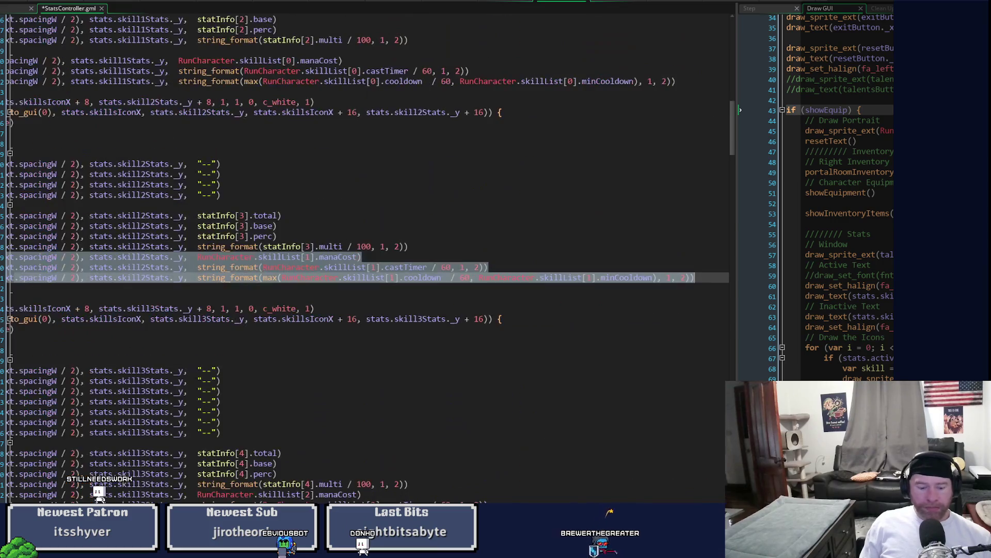
pyautogui.press('BackSpace')
pyautogui.press('Delete')
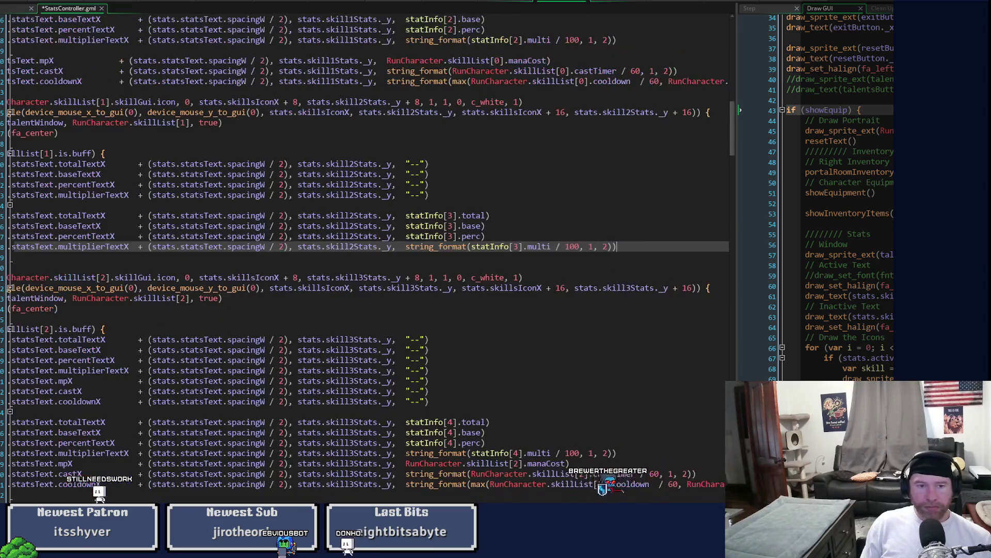
pyautogui.press('Return')
pyautogui.hotkey('ctrl', 'v')
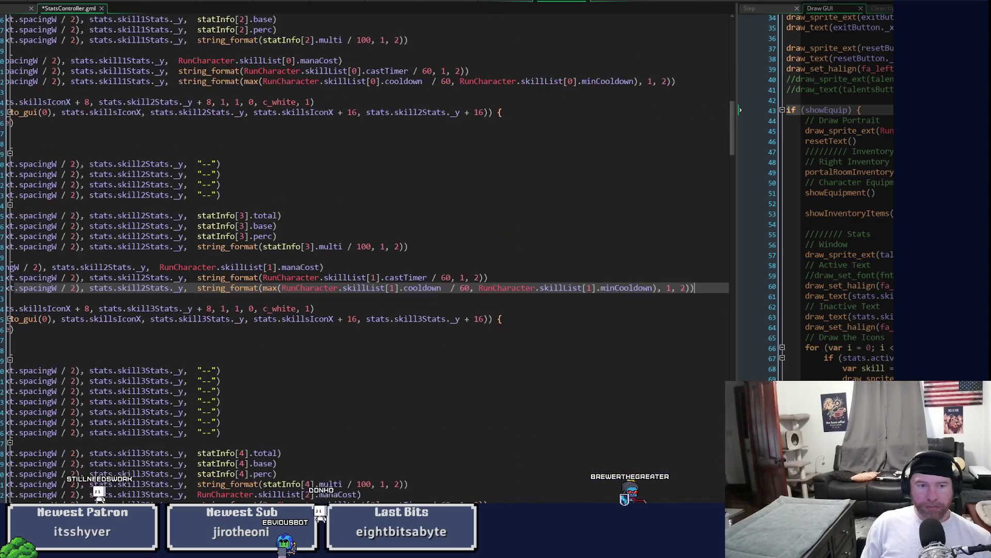
# Step: Align the indentation of the pasted Skill2 stat lines with the if statement
pyautogui.press('Home')
pyautogui.press('Up')
pyautogui.press('Up')
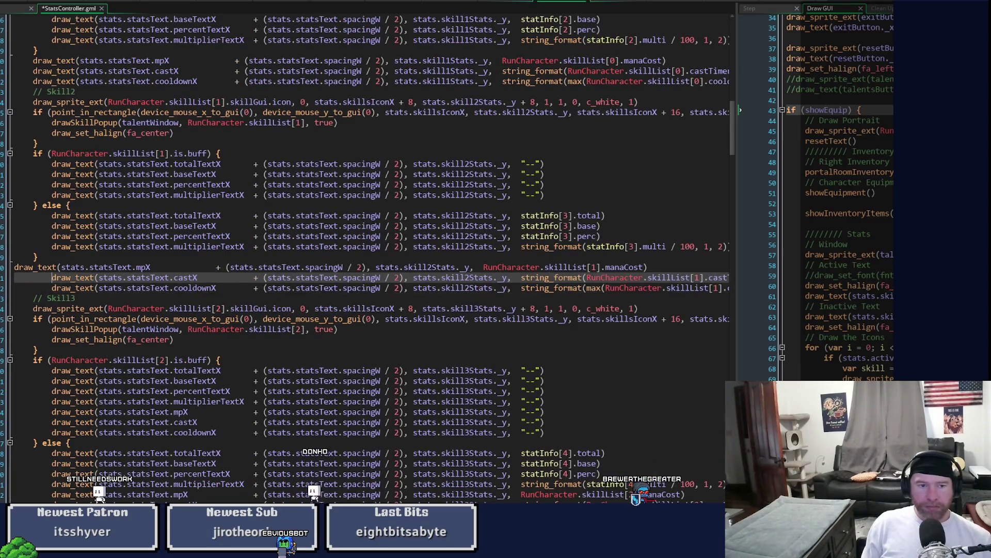
pyautogui.press('Tab')
pyautogui.press('Down')
pyautogui.hotkey('shift', 'Tab')
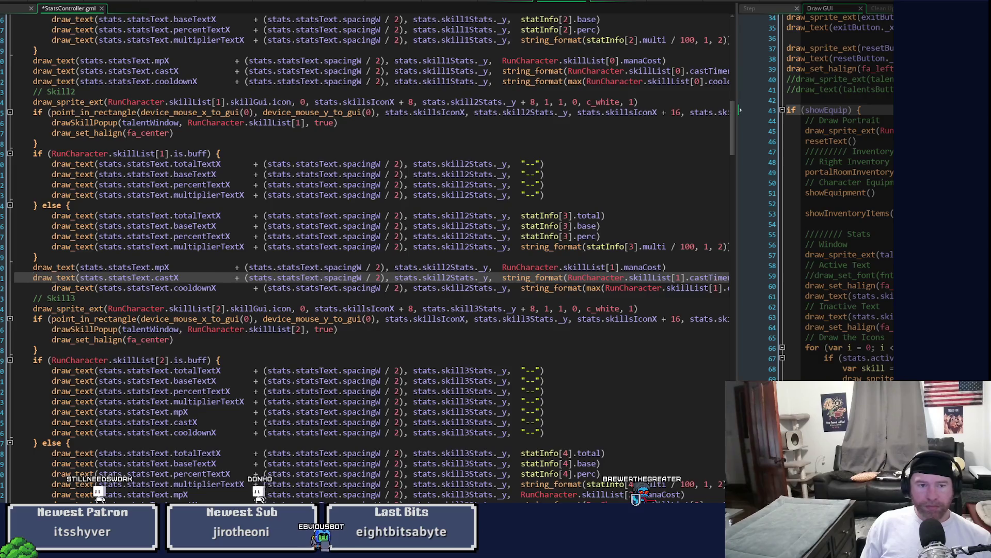
pyautogui.press('Down')
pyautogui.hotkey('shift', 'Tab')
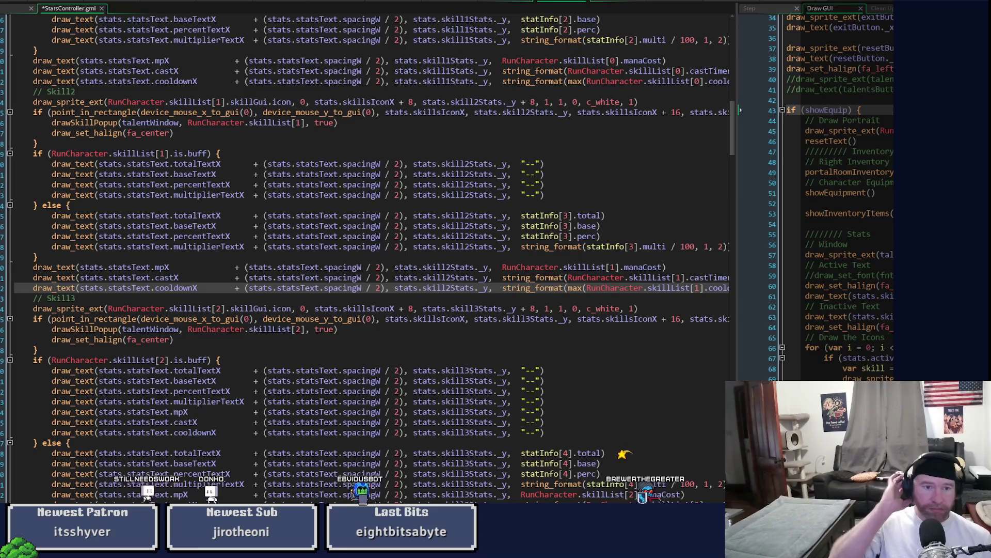
# Step: Delete Skill3's buff-branch mana, cast and cooldown lines and unindent its remaining cast and cooldown lines
pyautogui.scroll(-2, 213, 420)
pyautogui.moveTo(547, 357)
pyautogui.mouseDown()
pyautogui.moveTo(21, 316)
pyautogui.moveTo(15, 337)
pyautogui.mouseUp()
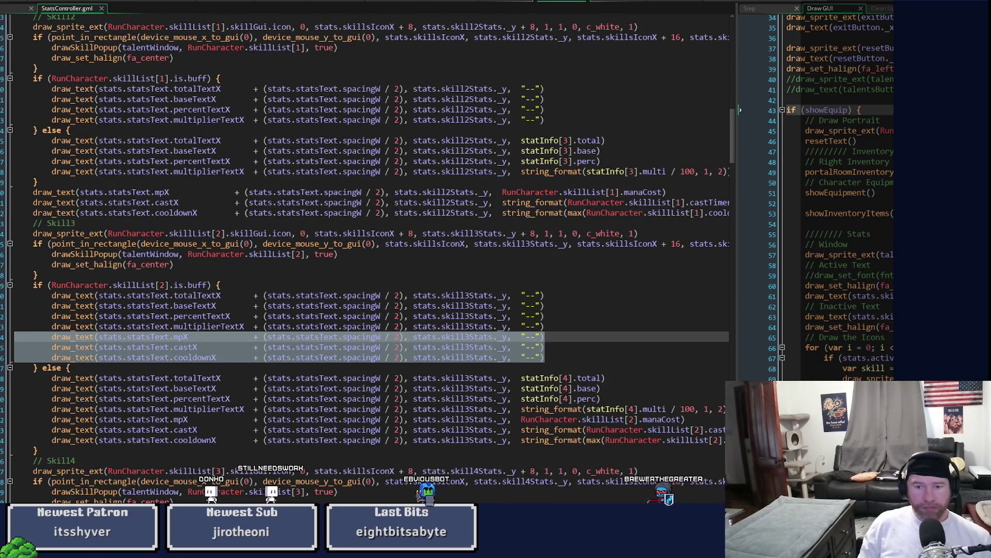
pyautogui.press('BackSpace')
pyautogui.press('BackSpace')
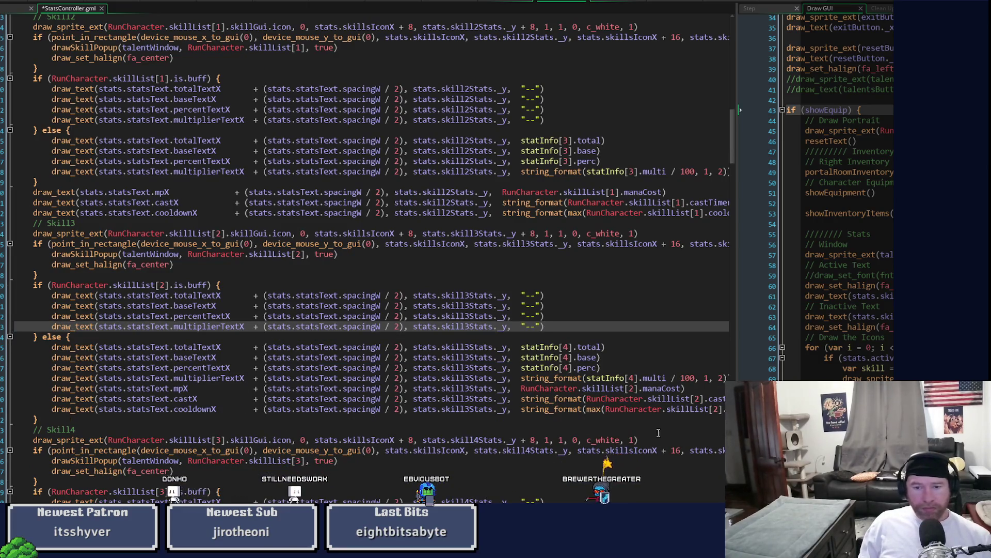
pyautogui.click(687, 409)
pyautogui.press('End')
pyautogui.hotkey('shift', 'Up')
pyautogui.hotkey('shift', 'Up')
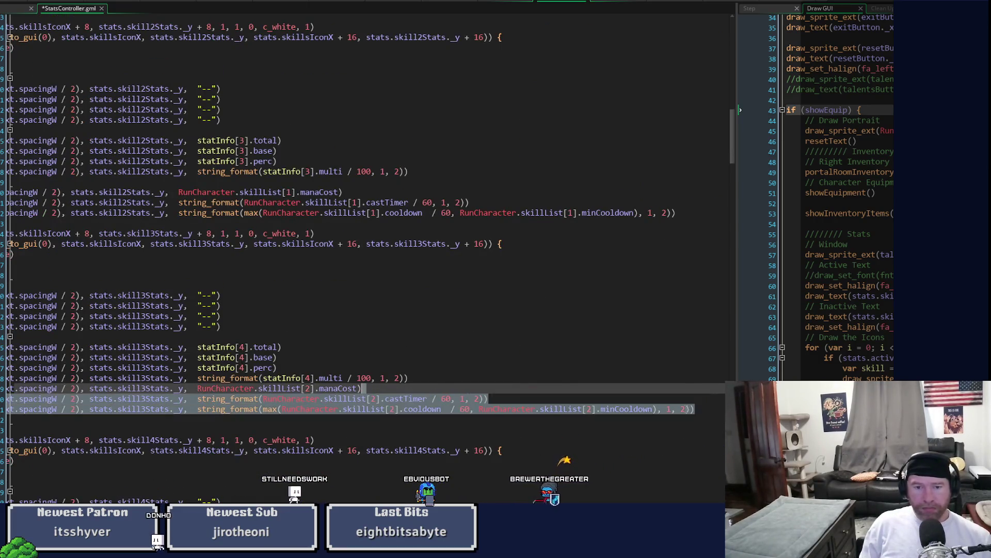
pyautogui.hotkey('shift', 'Home')
pyautogui.press('BackSpace')
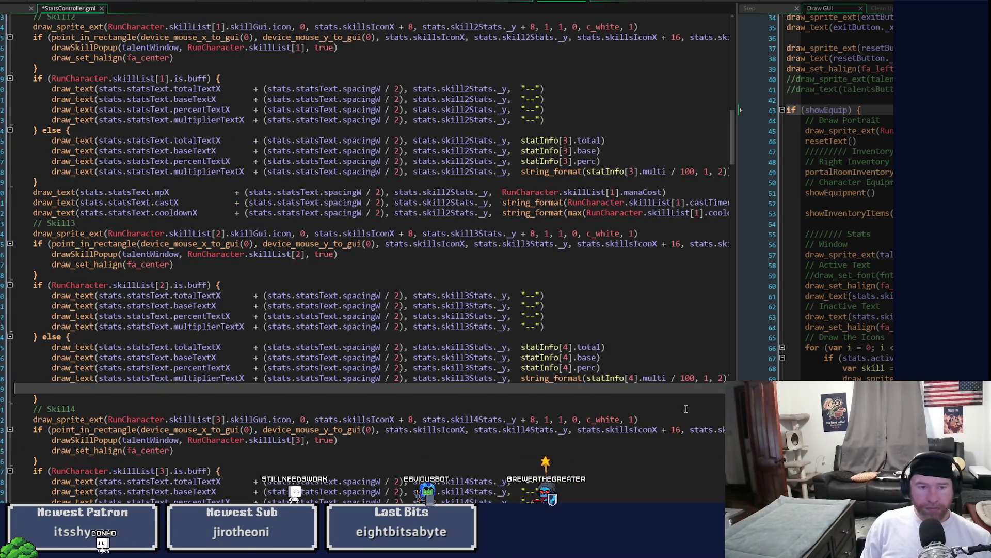
pyautogui.hotkey('ctrl', 'z')
pyautogui.press('End')
pyautogui.press('Home')
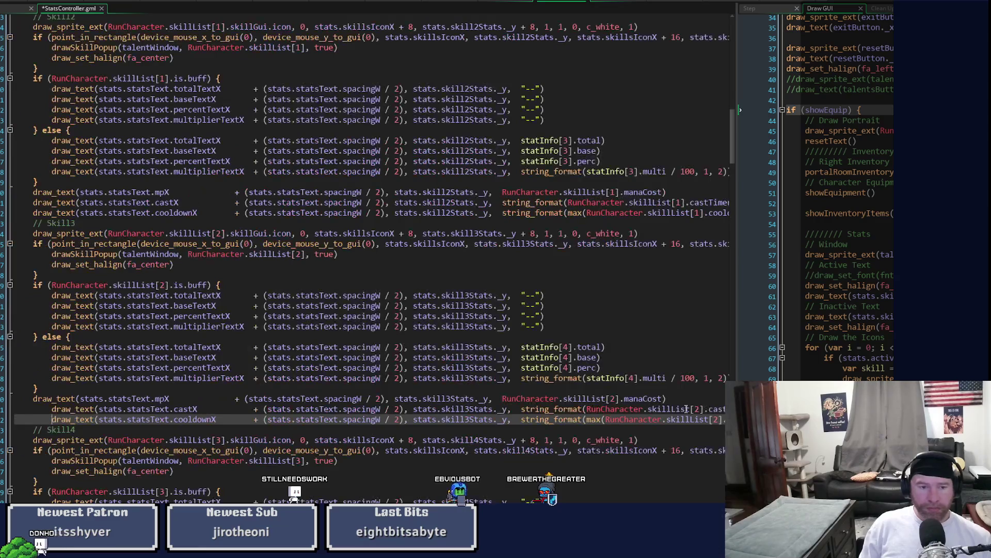
pyautogui.hotkey('shift', 'Up')
pyautogui.hotkey('shift', 'Tab')
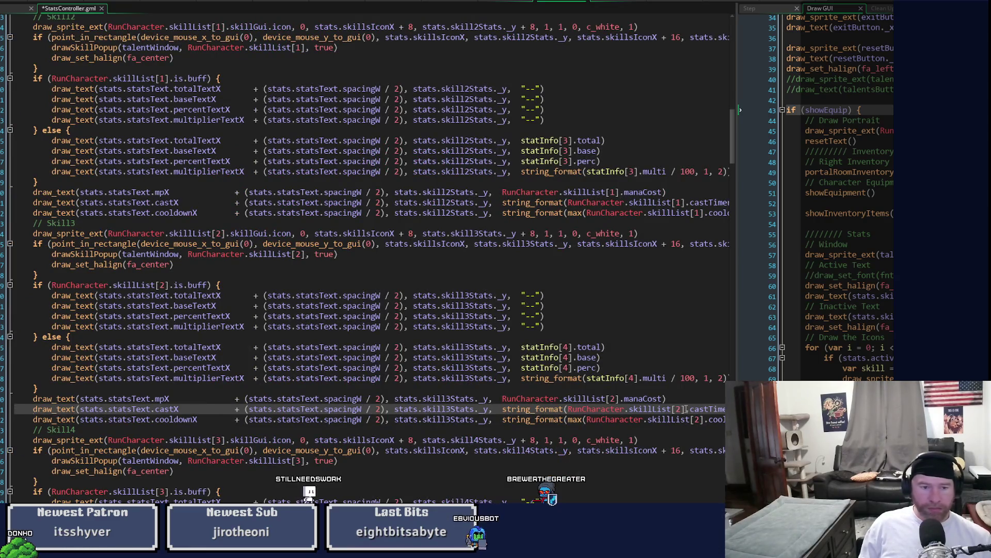
# Step: Delete Skill4's buff-branch mana, cast and cooldown lines
pyautogui.scroll(-6, 686, 408)
pyautogui.click(550, 372)
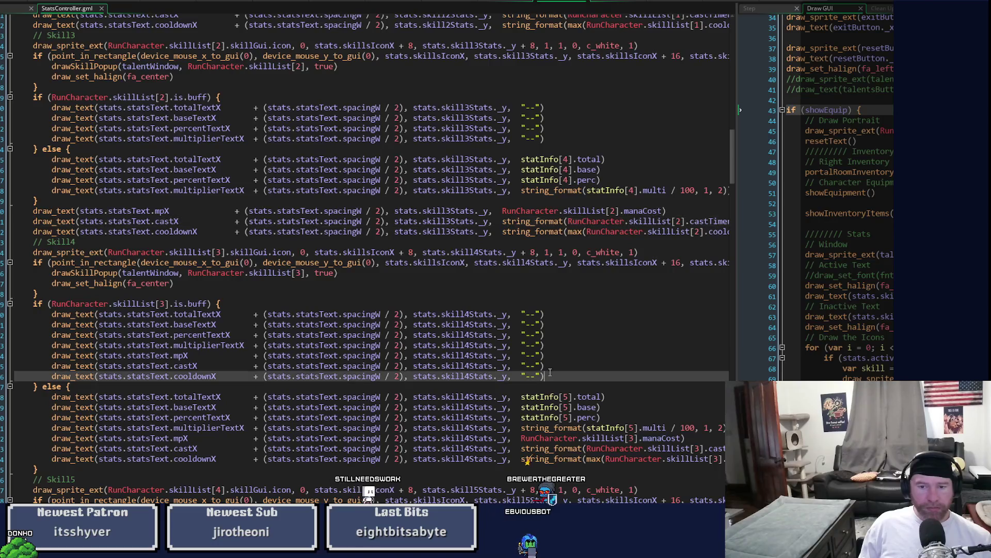
pyautogui.moveTo(551, 375)
pyautogui.mouseDown()
pyautogui.moveTo(14, 377)
pyautogui.moveTo(14, 345)
pyautogui.moveTo(14, 355)
pyautogui.mouseUp()
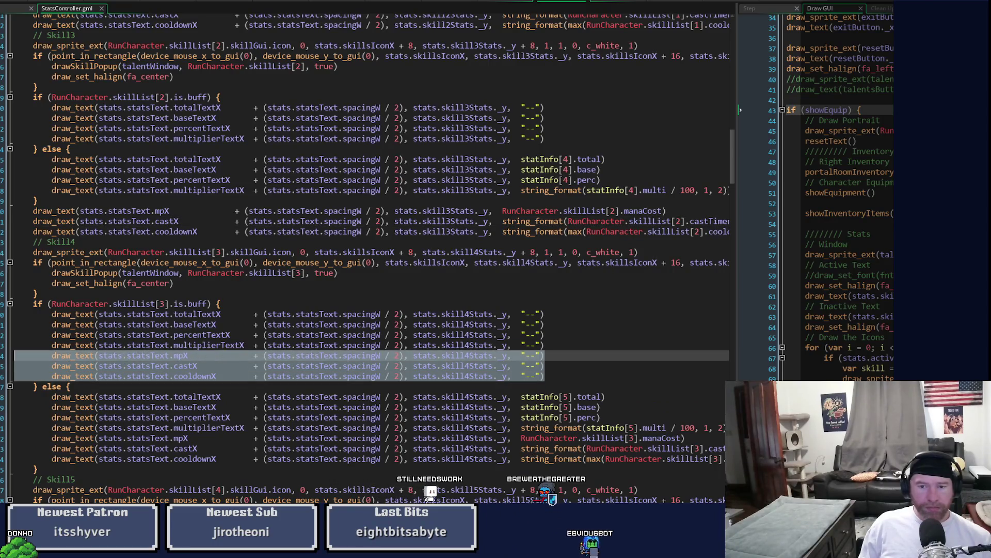
pyautogui.press('BackSpace')
pyautogui.press('BackSpace')
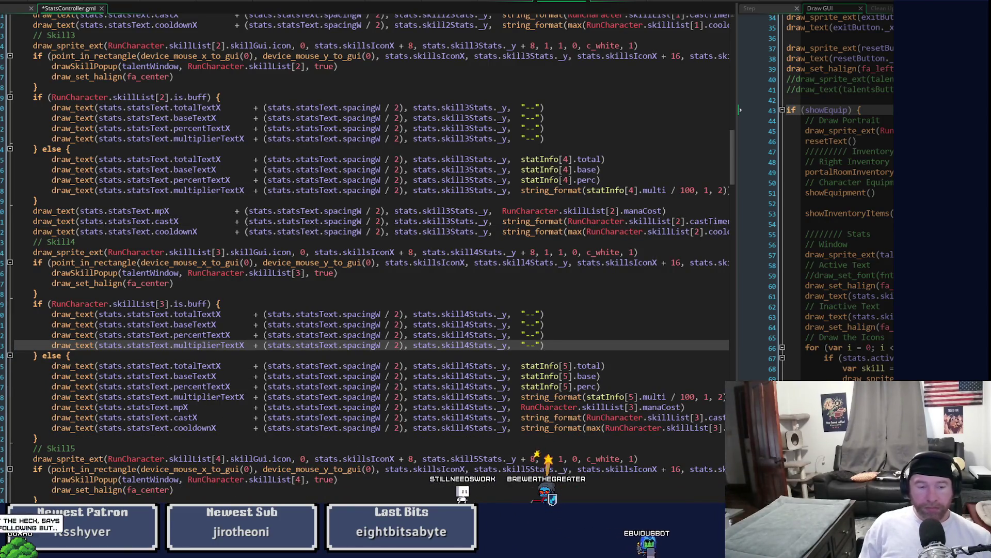
# Step: Move Skill4's else-branch mana, cast and cooldown lines below its if/else and unindent them
pyautogui.moveTo(98, 459)
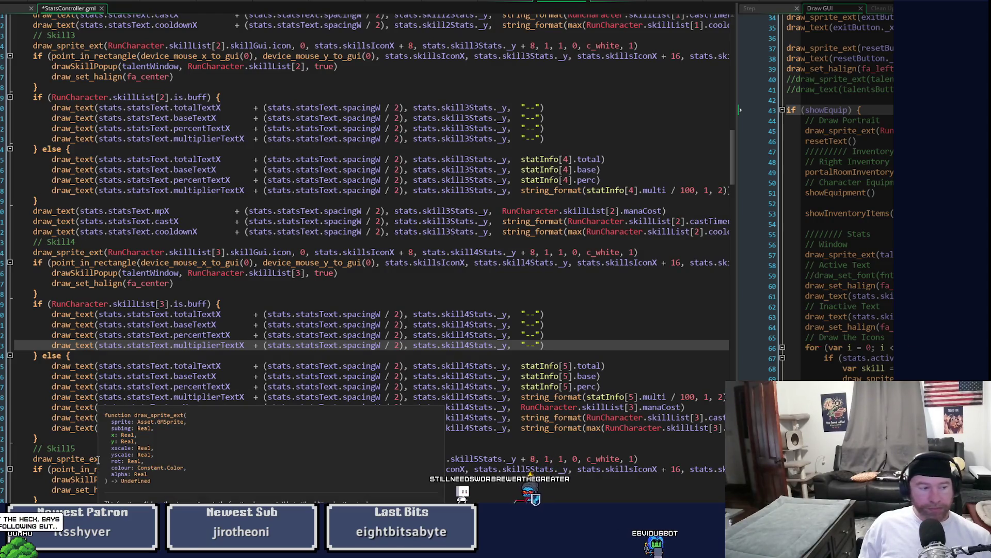
pyautogui.moveTo(160, 324)
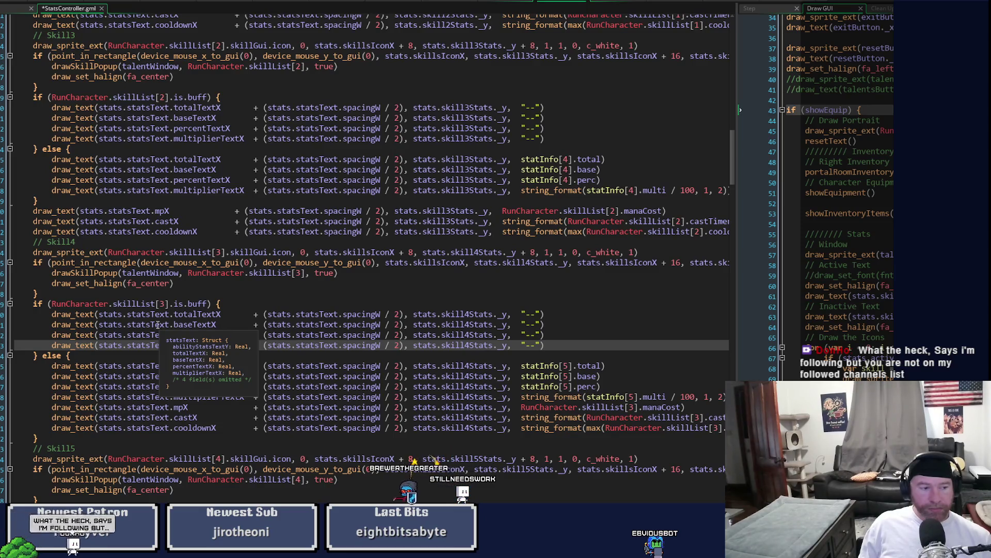
pyautogui.click(167, 428)
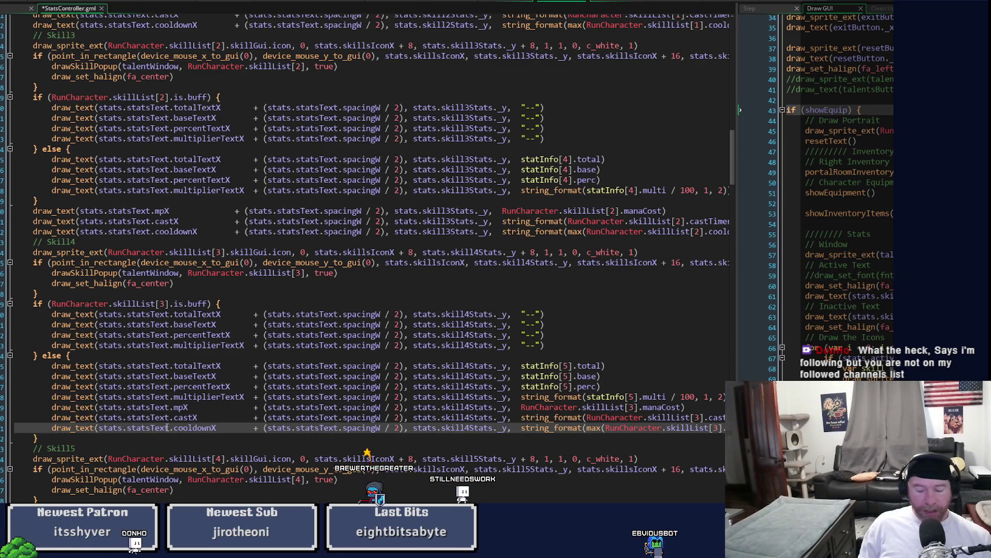
pyautogui.press('End')
pyautogui.hotkey('shift', 'Up')
pyautogui.hotkey('shift', 'Up')
pyautogui.hotkey('shift', 'Home')
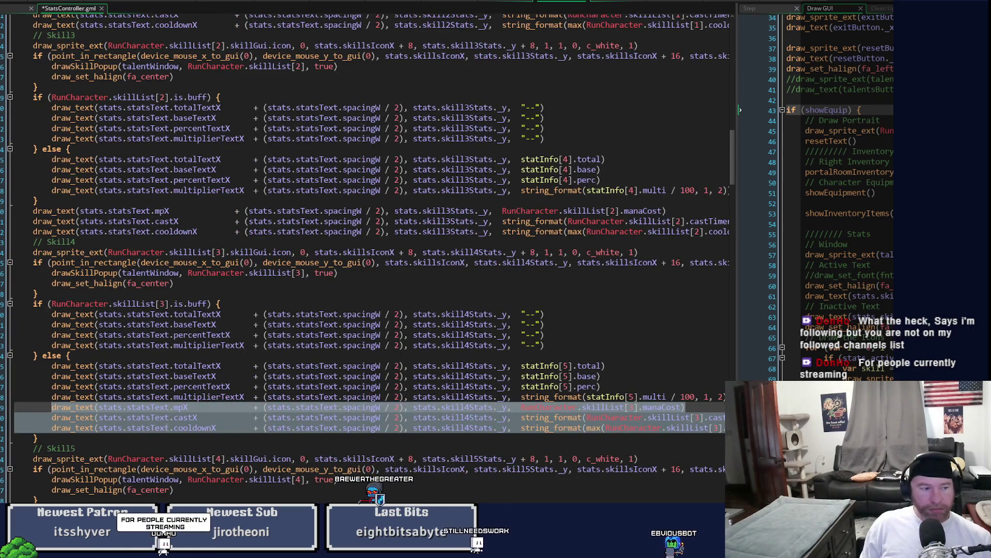
pyautogui.press('BackSpace')
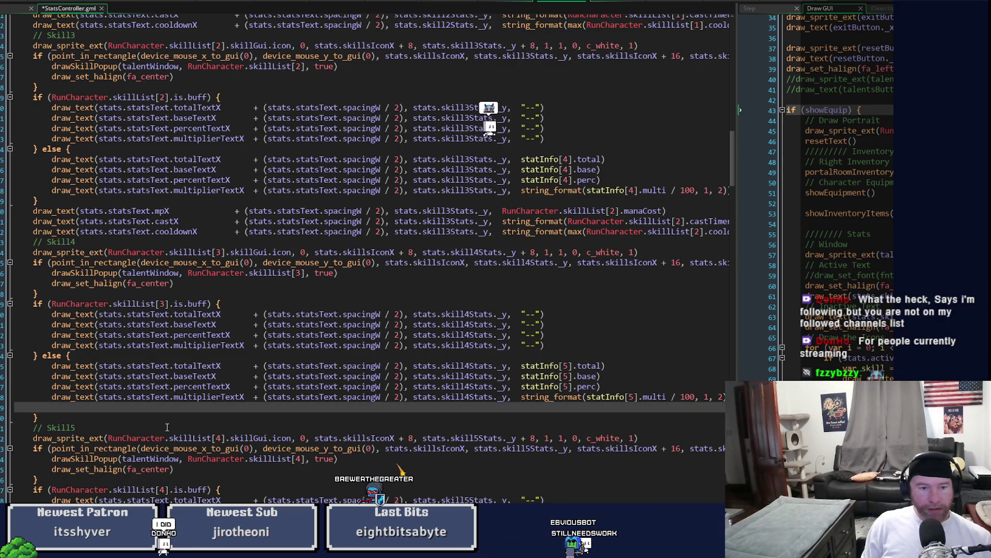
pyautogui.press('BackSpace')
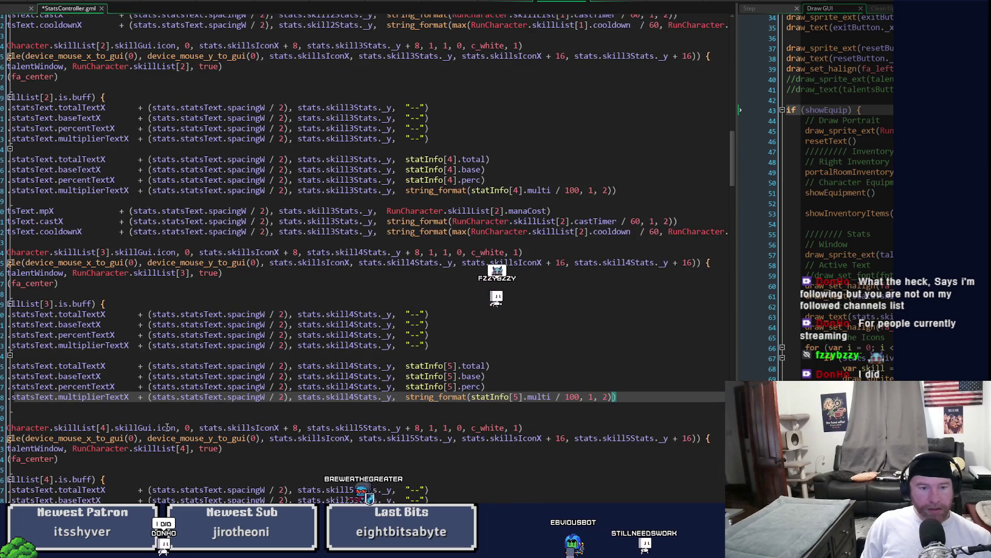
pyautogui.press('Down')
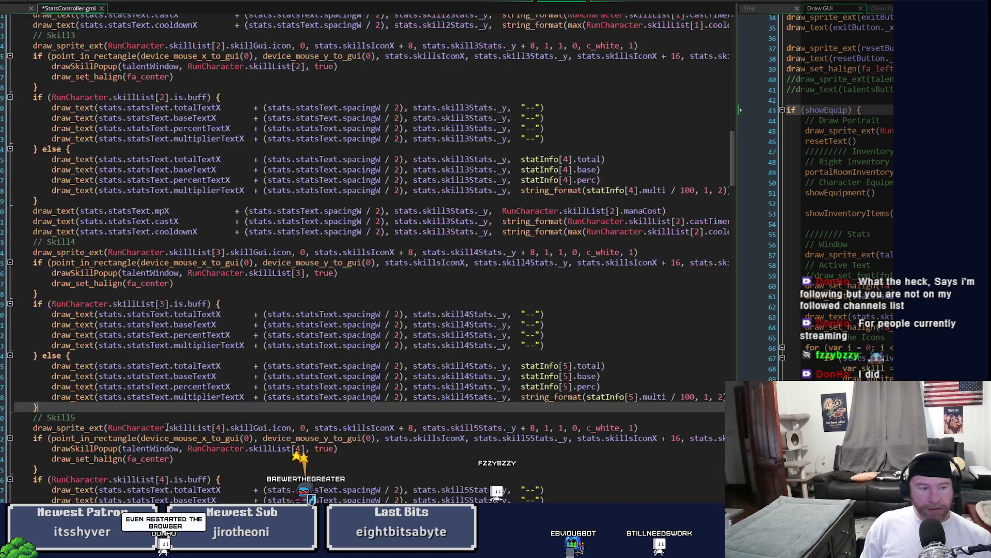
pyautogui.press('Return')
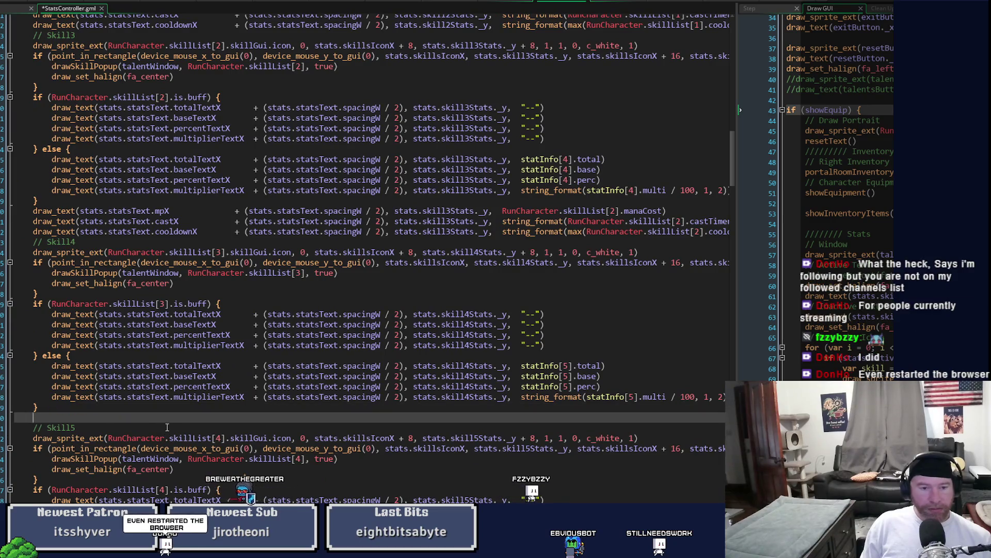
pyautogui.hotkey('ctrl', 'v')
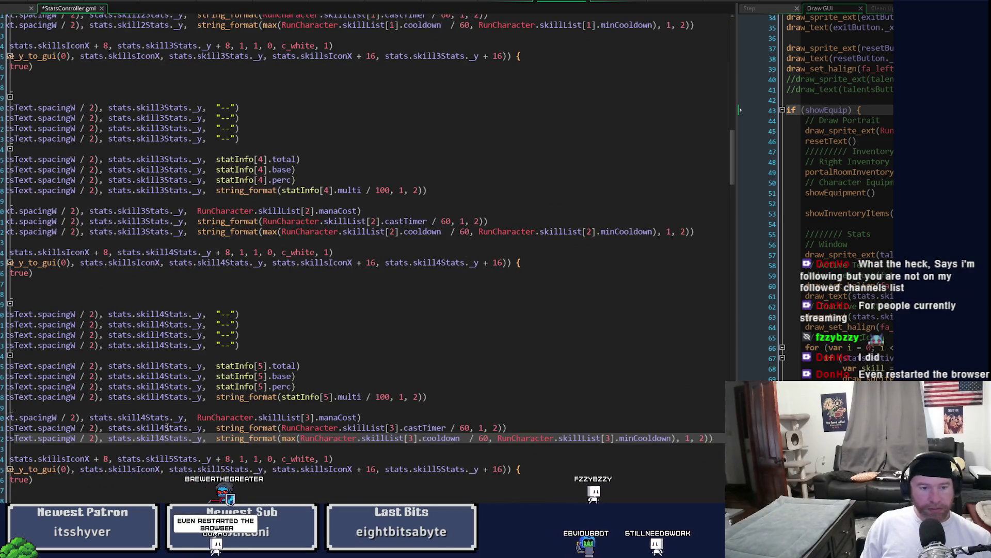
pyautogui.press('Home')
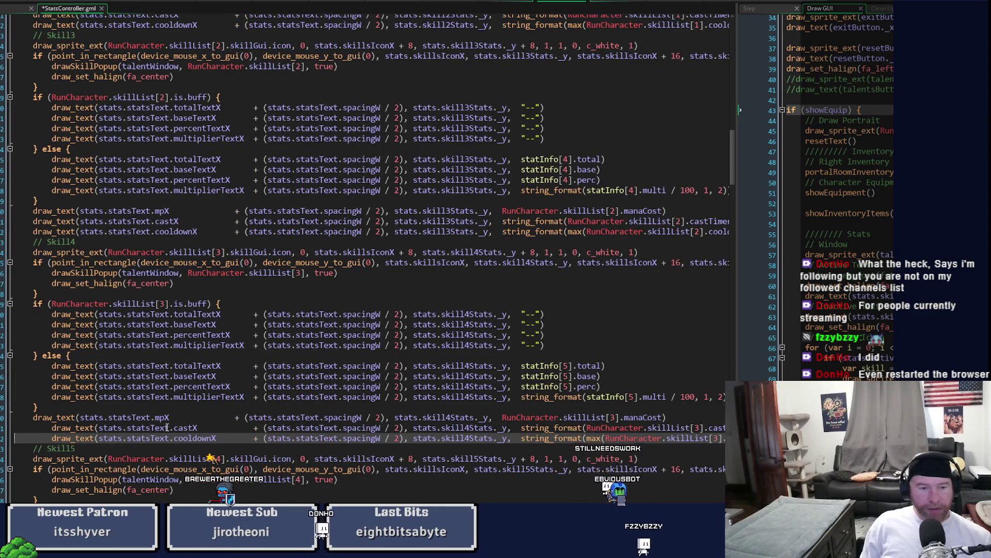
pyautogui.hotkey('shift', 'Up')
pyautogui.hotkey('shift', 'Tab')
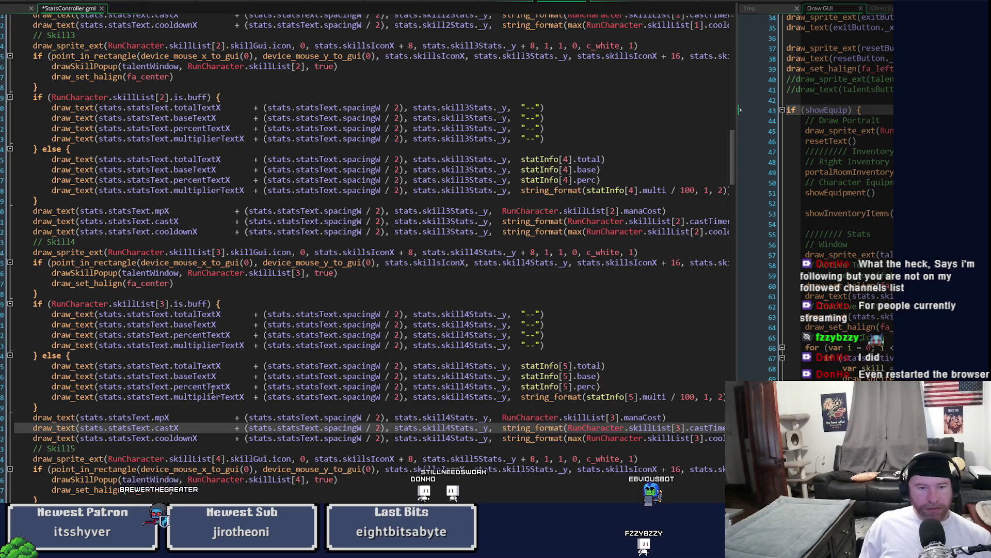
# Step: Delete Skill5's placeholder "--" mana, cast and cooldown lines
pyautogui.scroll(-5, 212, 392)
pyautogui.click(568, 411)
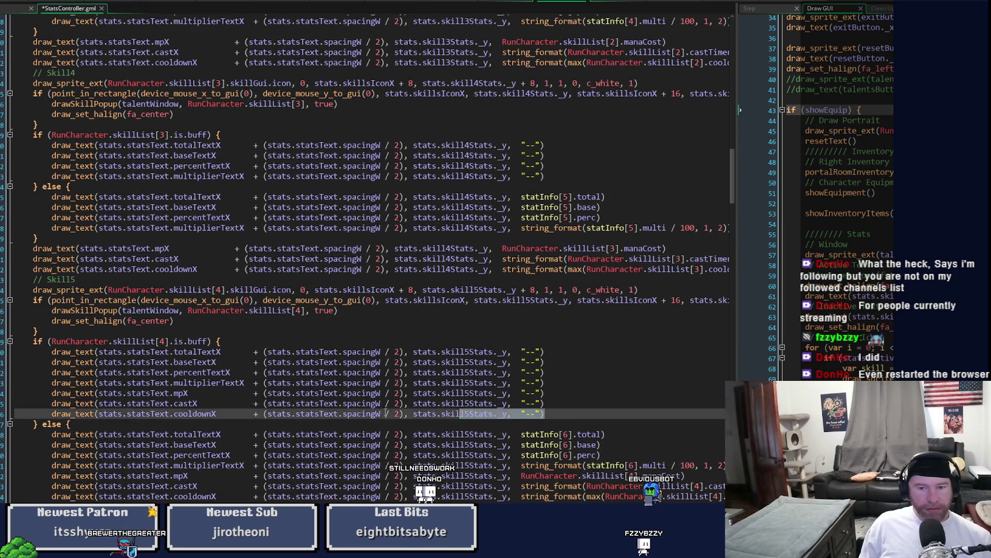
pyautogui.hotkey('shift', 'Up')
pyautogui.hotkey('shift', 'Up')
pyautogui.hotkey('shift', 'Home')
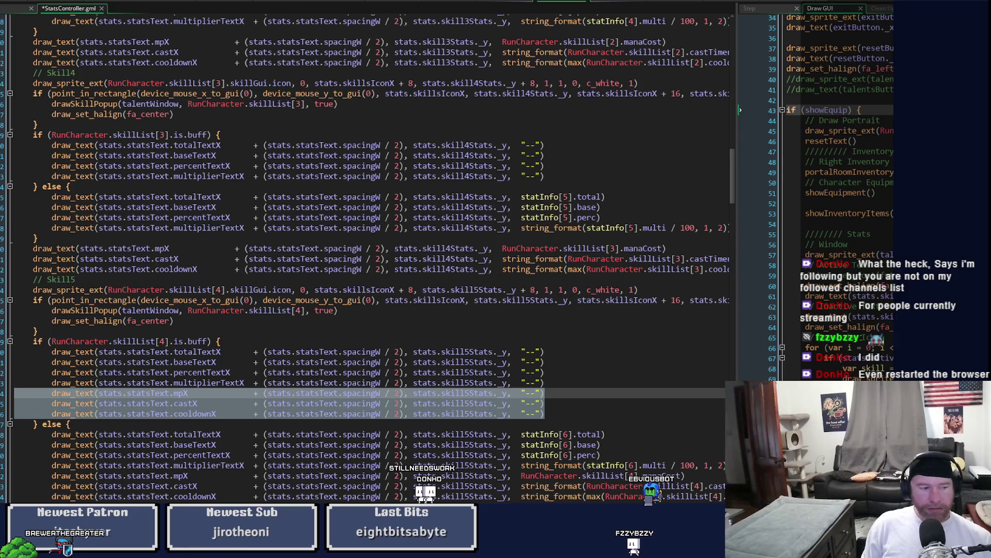
pyautogui.press('BackSpace')
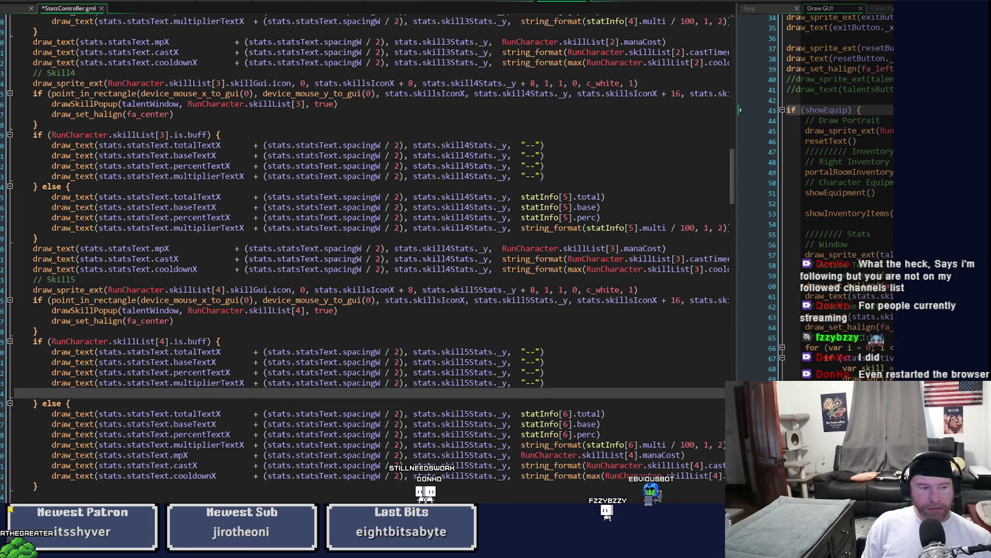
pyautogui.press('BackSpace')
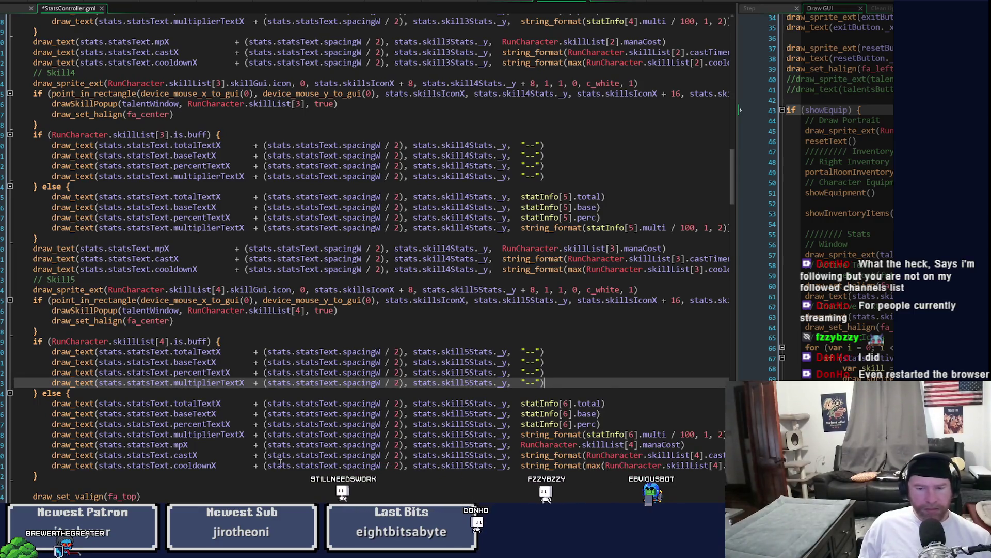
# Step: Place Skill5's mana, cast and cooldown lines below its if/else closing brace
pyautogui.click(334, 465)
pyautogui.hotkey('shift', 'Up')
pyautogui.hotkey('shift', 'Up')
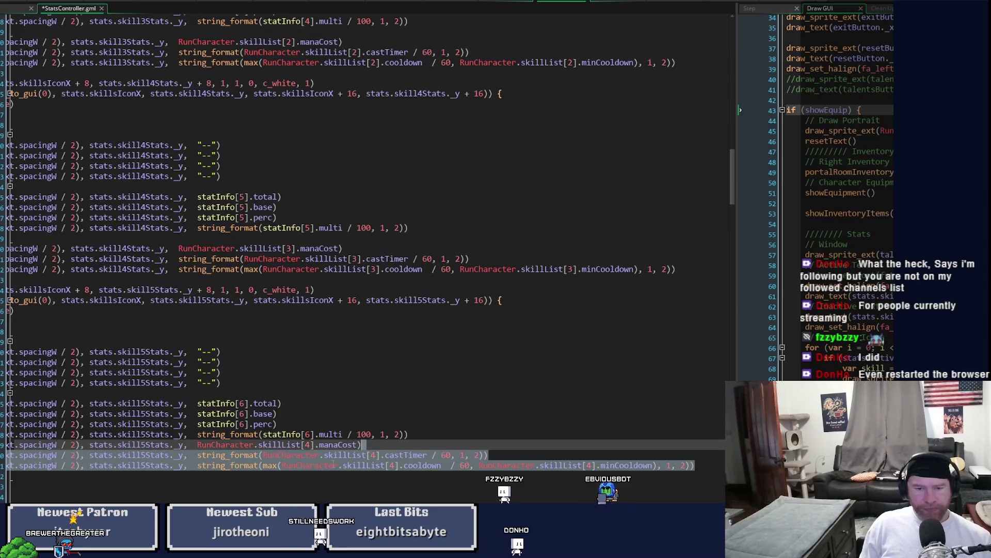
pyautogui.hotkey('ctrl', 'v')
pyautogui.hotkey('ctrl', 'z')
pyautogui.press('Return')
pyautogui.hotkey('ctrl', 'v')
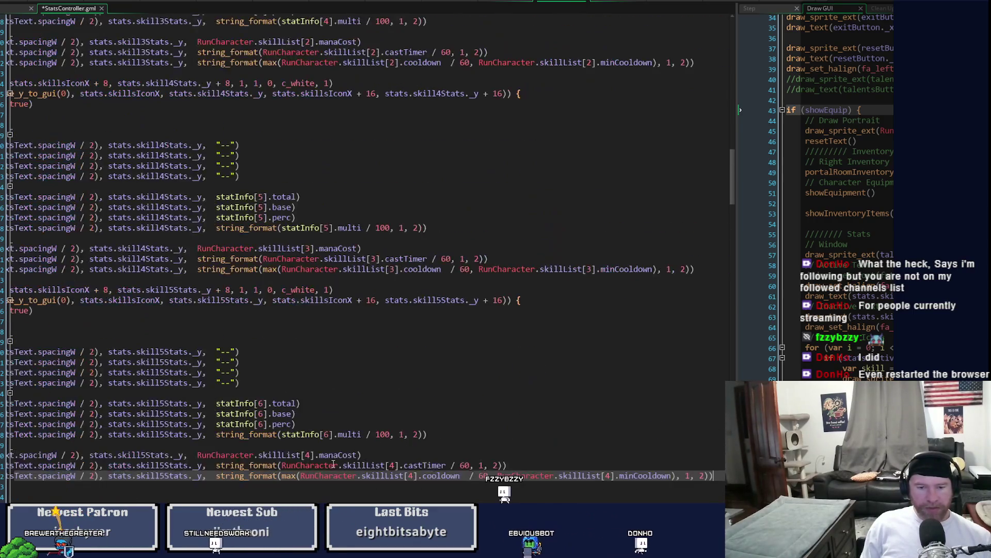
pyautogui.press('Home')
pyautogui.press('Up')
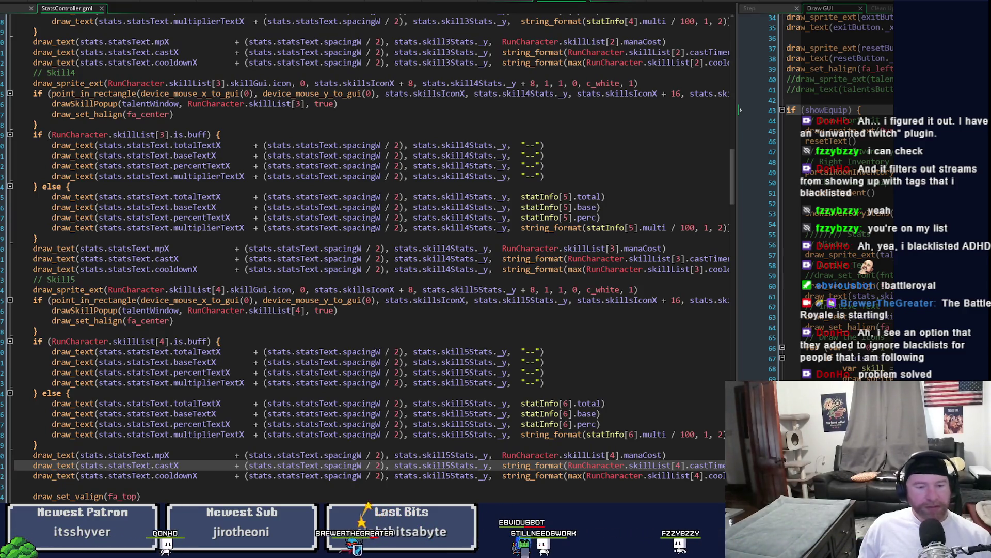
# Step: Review the edited StatsController code, then launch a test run of the game
pyautogui.hscroll(1, 367, 258)
pyautogui.hscroll(-1, 72, 379)
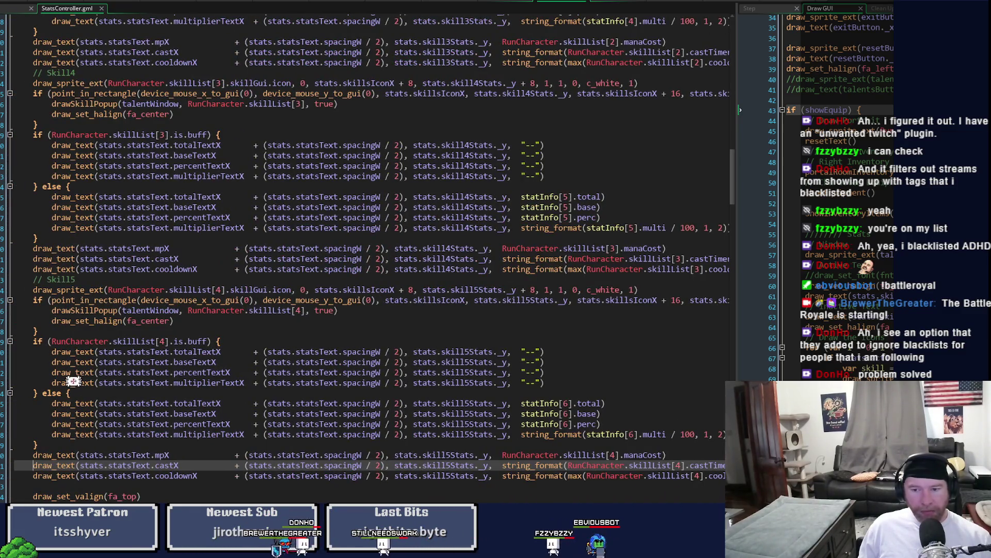
pyautogui.hscroll(5, 74, 548)
pyautogui.hscroll(-5, 366, 258)
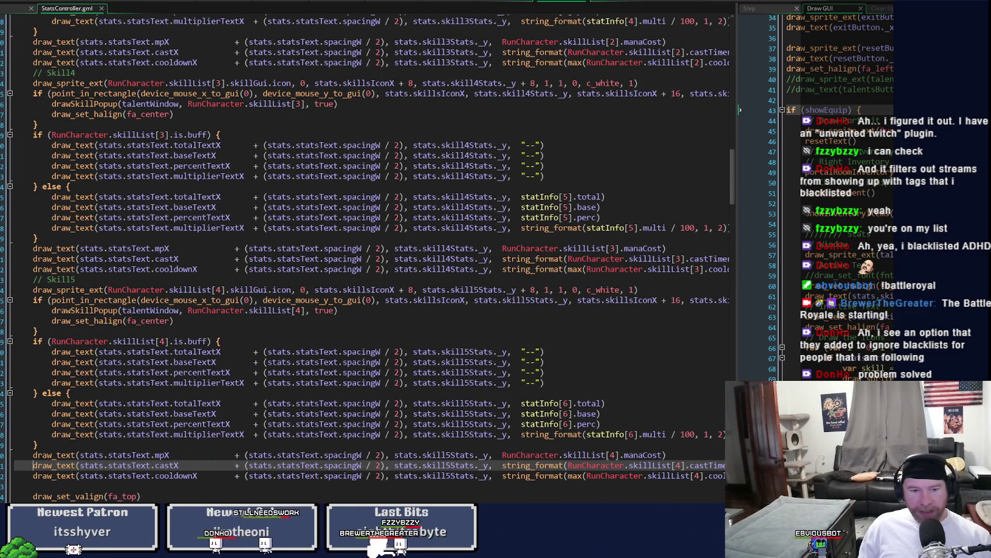
pyautogui.hotkey('ctrl', 'w')
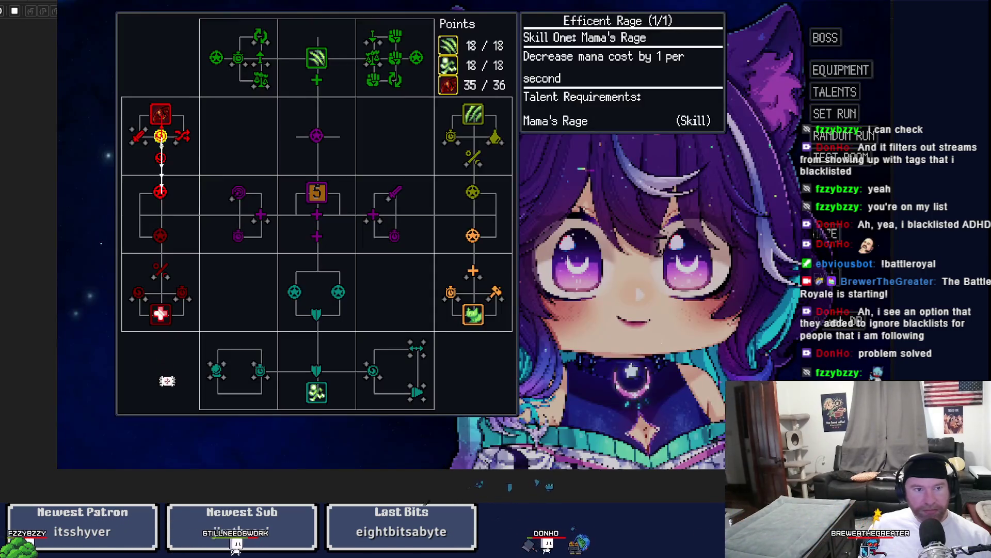
# Step: Check the damage table on the in-game Equipment screen
pyautogui.press('Escape')
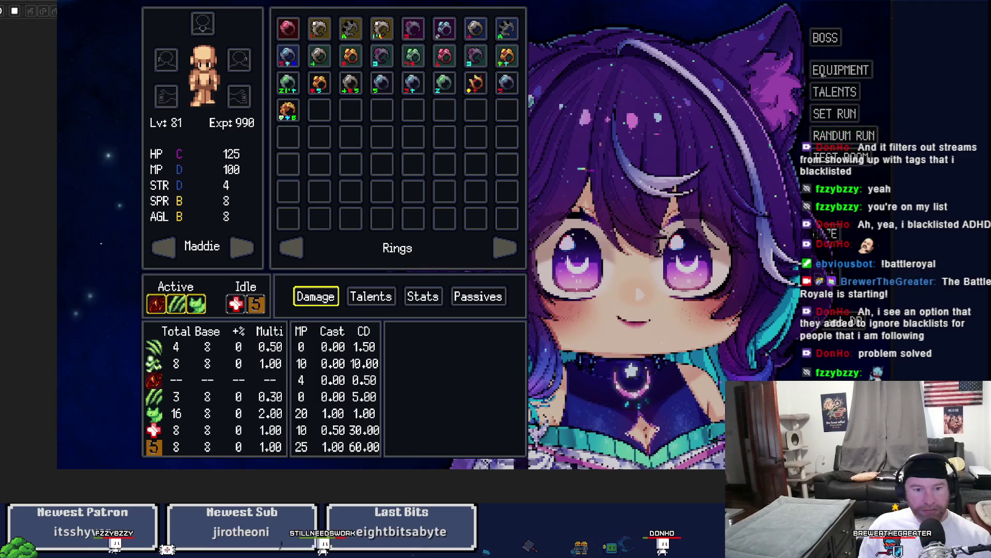
pyautogui.click(822, 74)
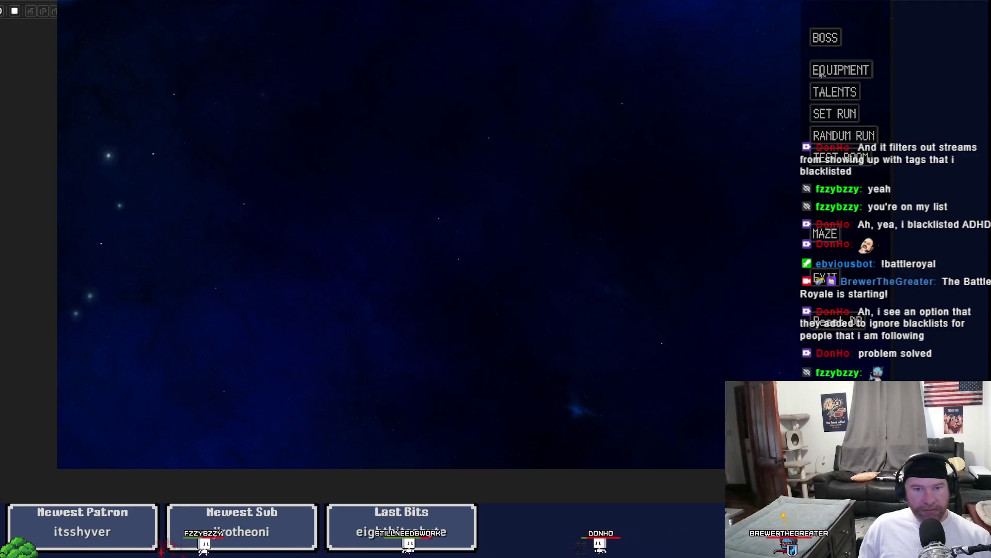
pyautogui.click(822, 74)
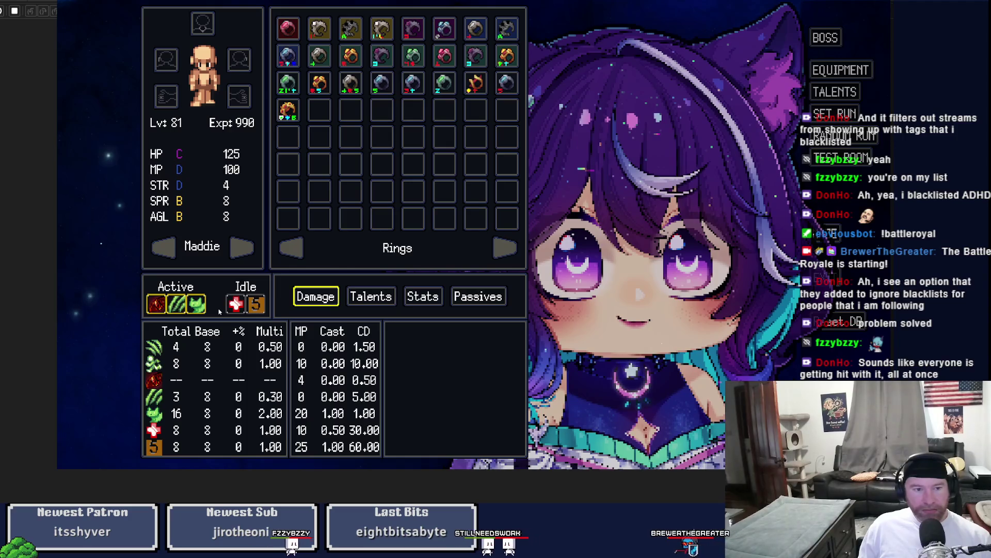
# Step: Learn the More Efficent Rage and Boundless Rage talents in the red tree
pyautogui.press('t')
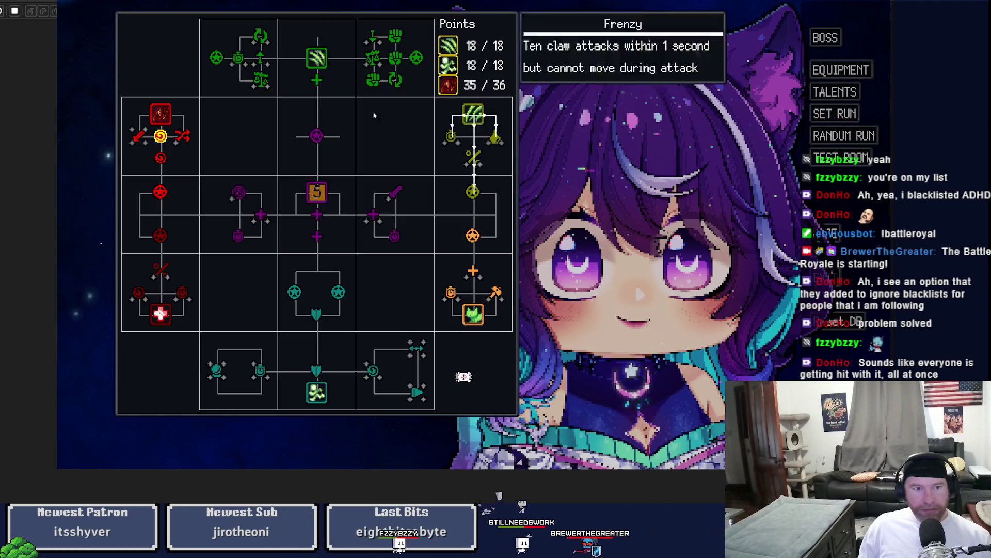
pyautogui.click(160, 158)
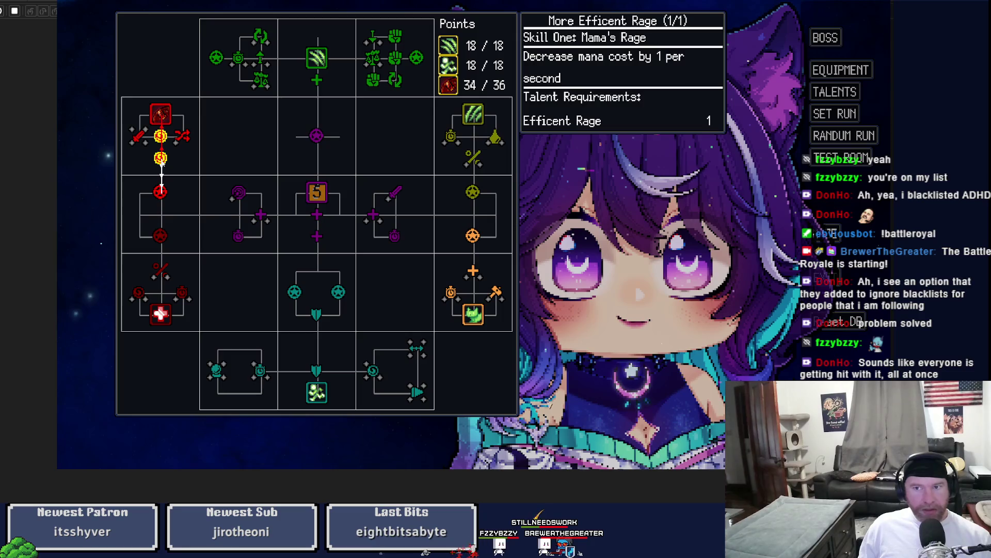
pyautogui.click(166, 196)
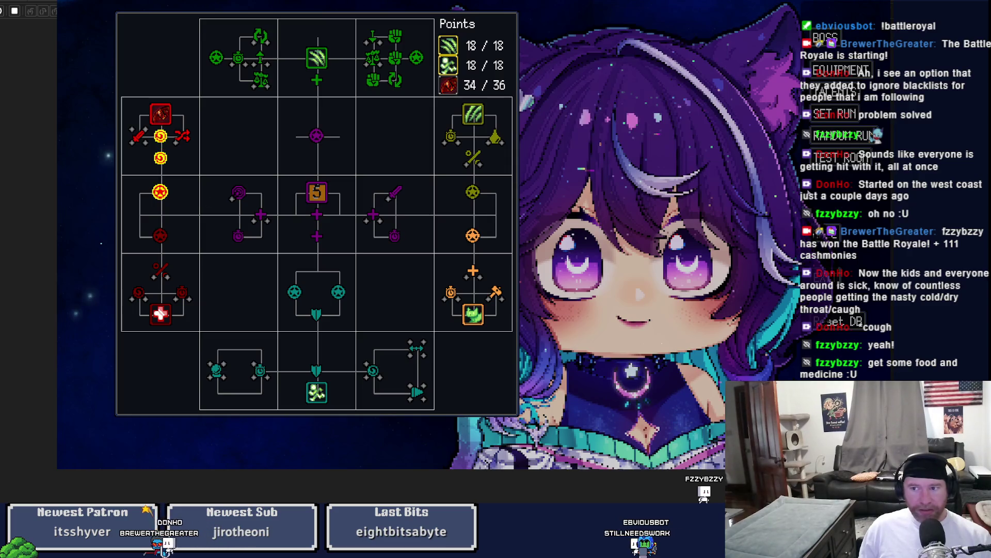
# Step: Walk across the map casting the red rage skill, then close the game test
pyautogui.press('Escape')
pyautogui.press('d')
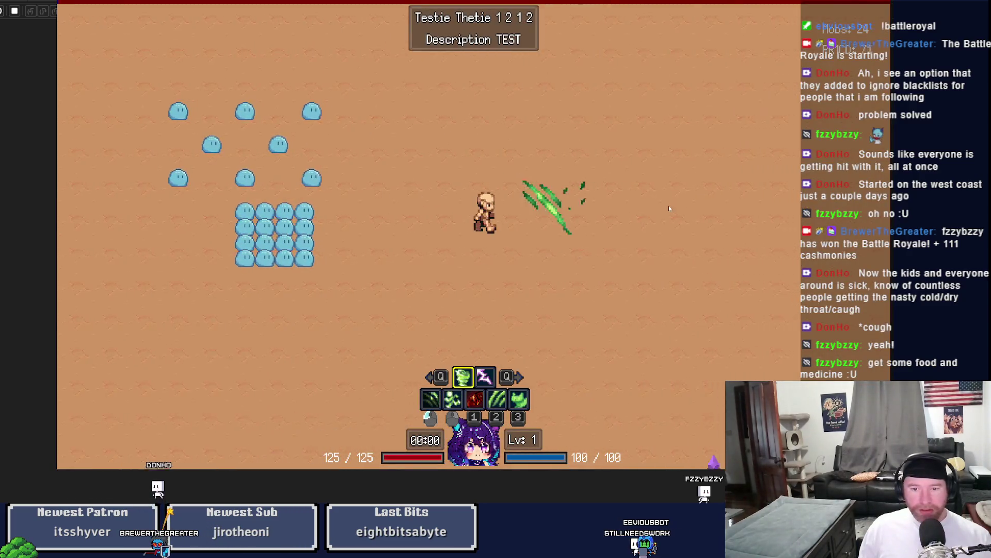
pyautogui.press('d')
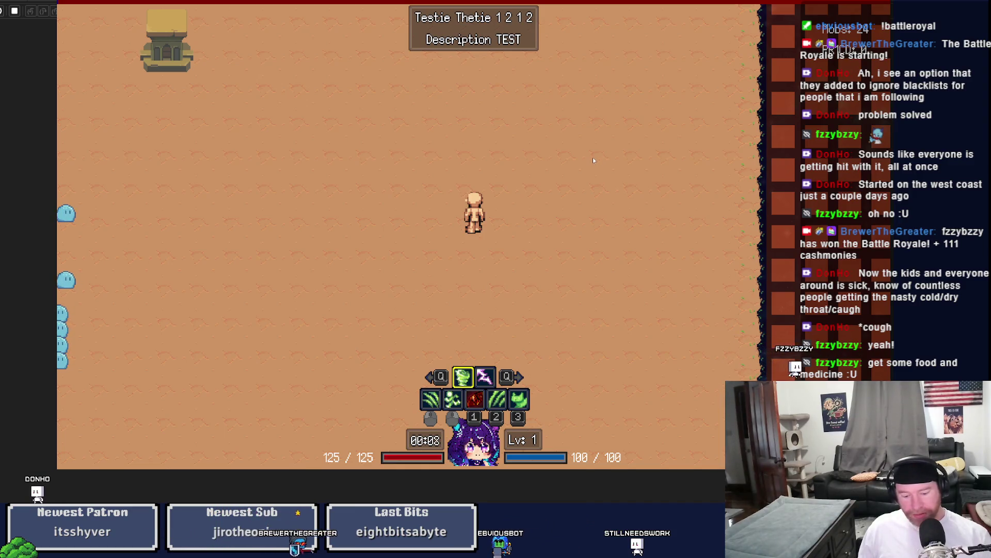
pyautogui.press('1')
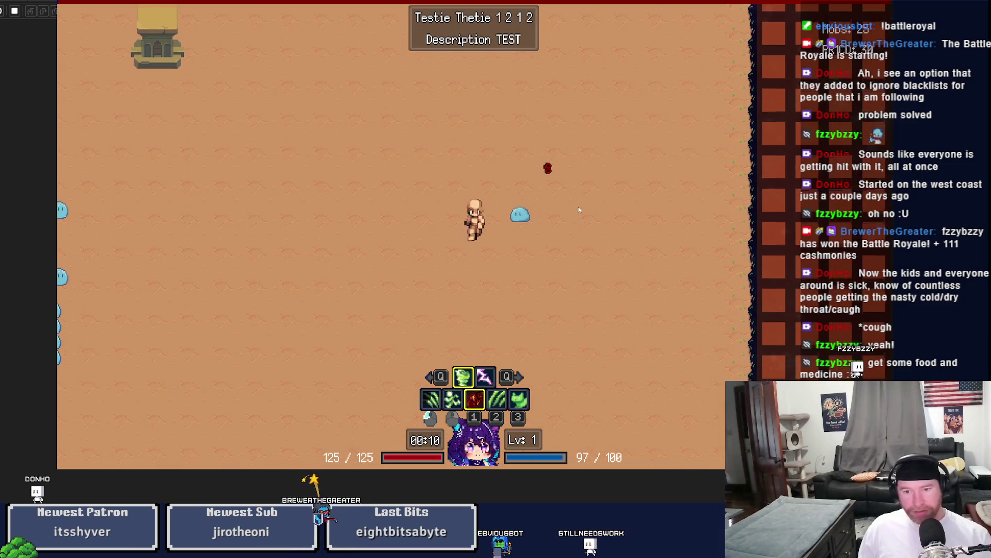
pyautogui.press('a')
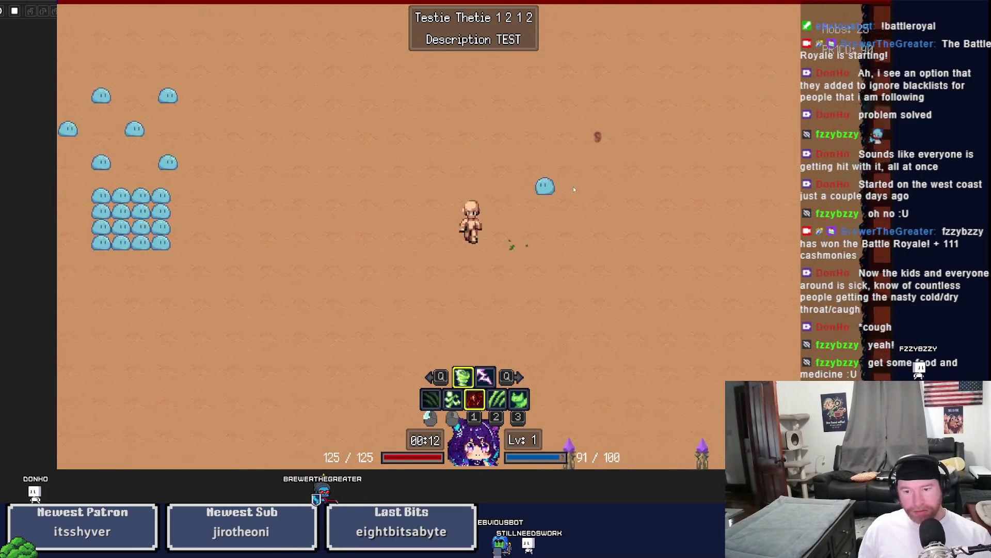
pyautogui.press('s')
pyautogui.press('w')
pyautogui.press('a')
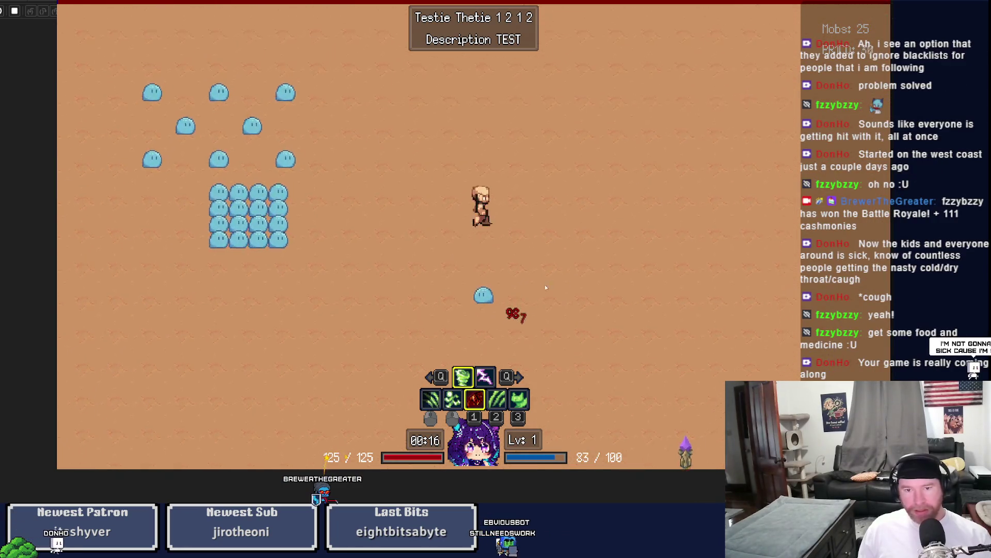
pyautogui.press('Escape')
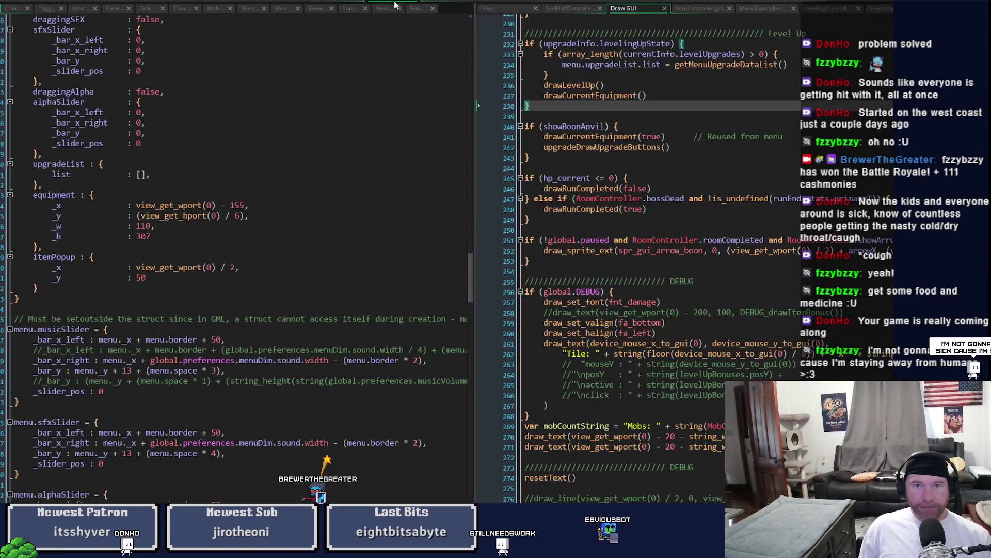
# Step: Comment out mob.hp = 1000 in the Step event and start a debug run with F6
pyautogui.click(489, 9)
pyautogui.scroll(2, 829, 321)
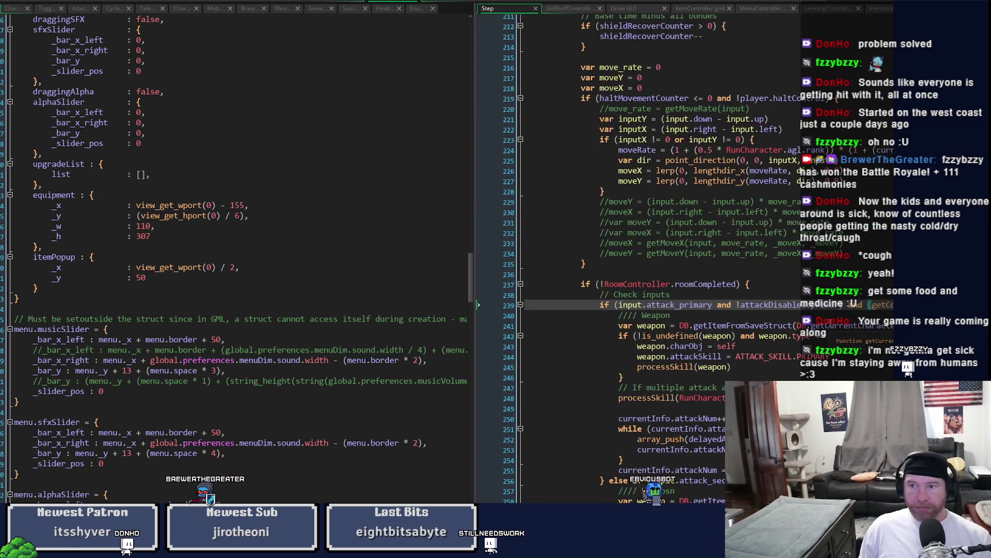
pyautogui.scroll(3, 828, 321)
pyautogui.scroll(3, 625, 258)
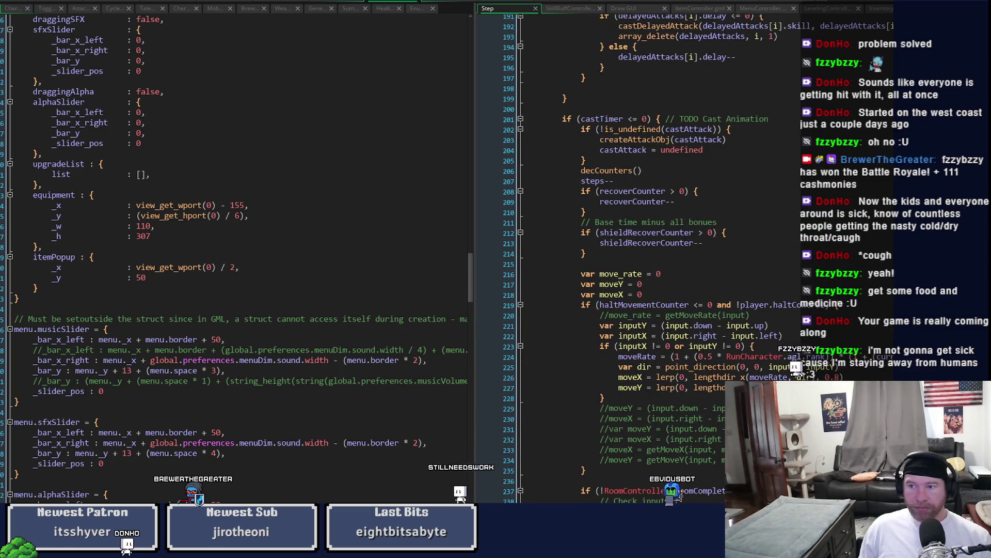
pyautogui.scroll(-8, 625, 258)
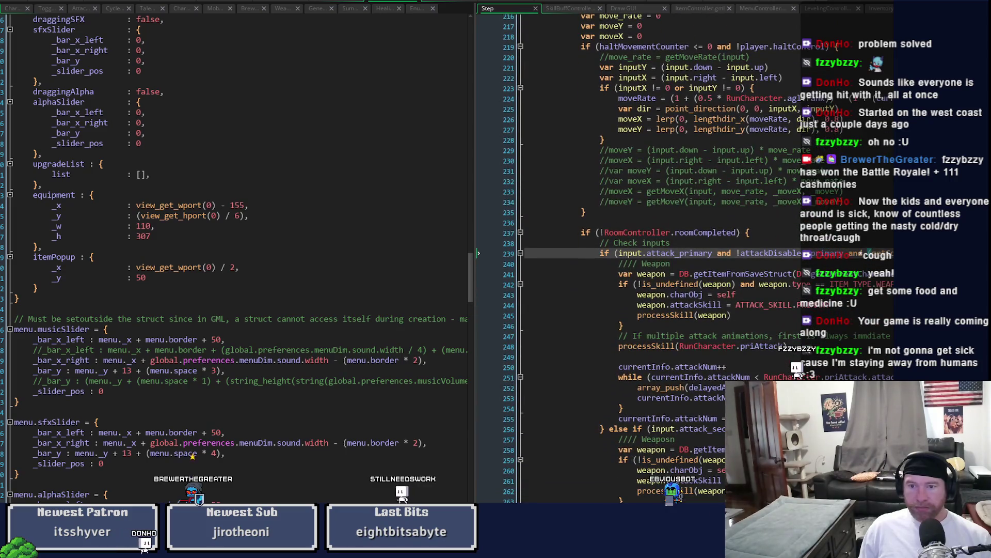
pyautogui.scroll(-4, 625, 258)
pyautogui.scroll(20, 625, 259)
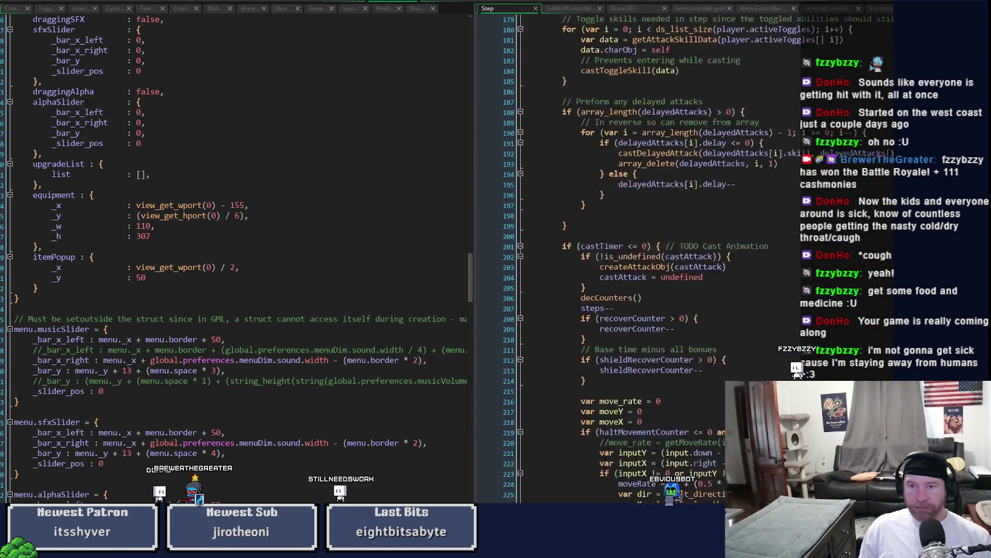
pyautogui.scroll(10, 625, 258)
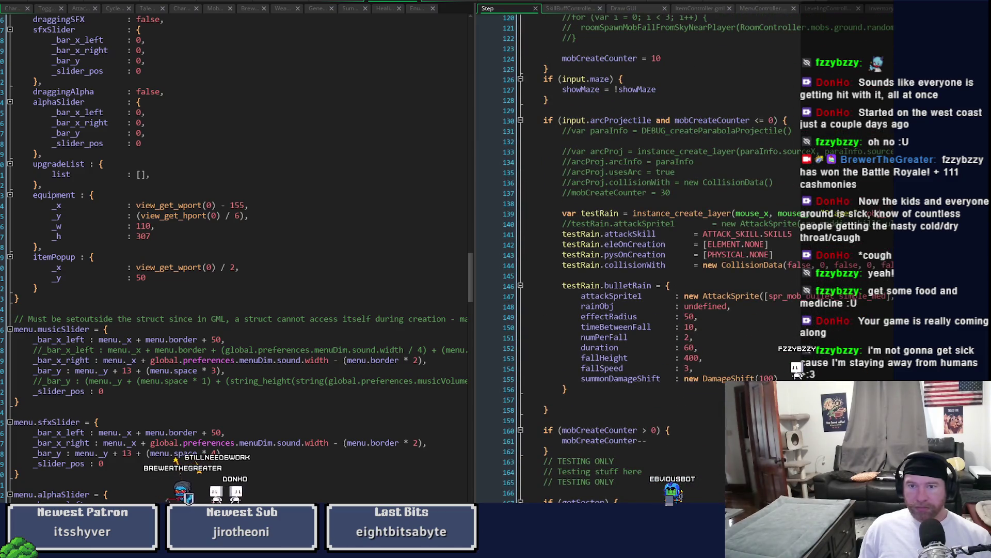
pyautogui.scroll(7, 625, 258)
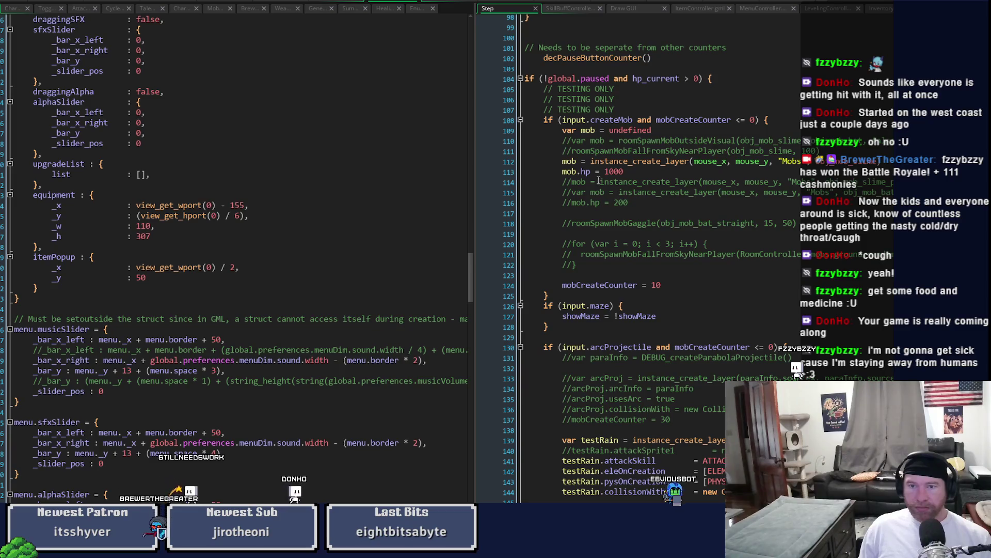
pyautogui.click(602, 175)
pyautogui.hotkey('ctrl', 'k')
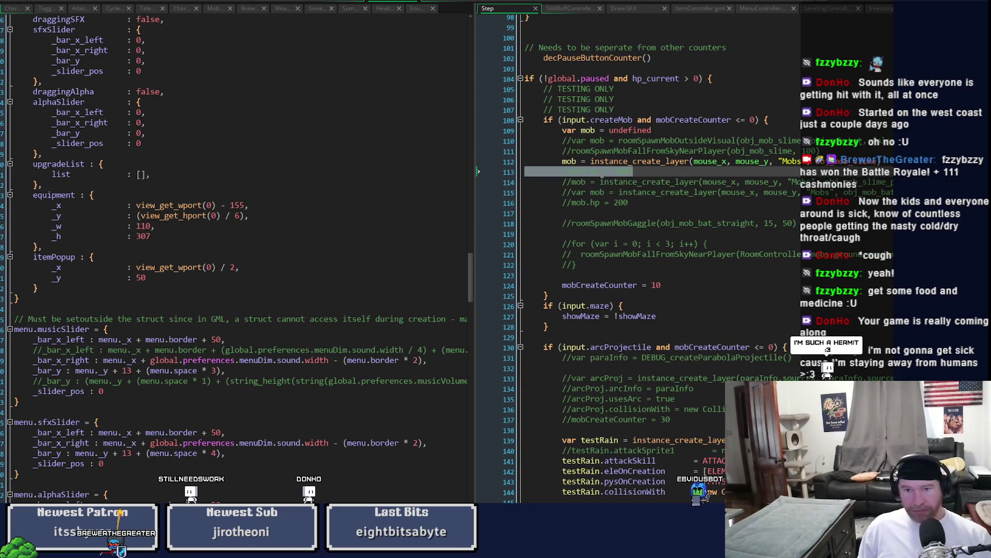
pyautogui.press('F6')
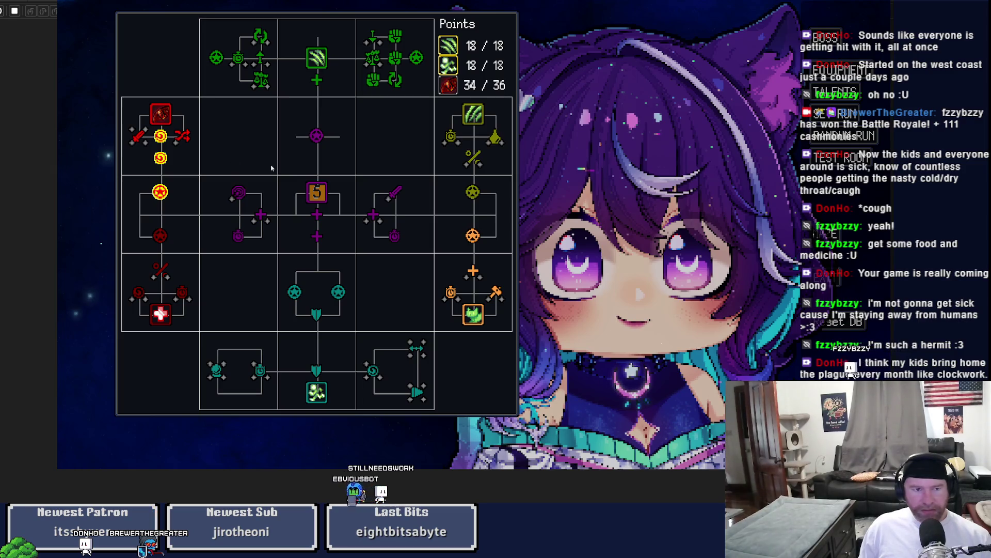
# Step: Load the test room and kill slimes around the player with spells
pyautogui.click(841, 158)
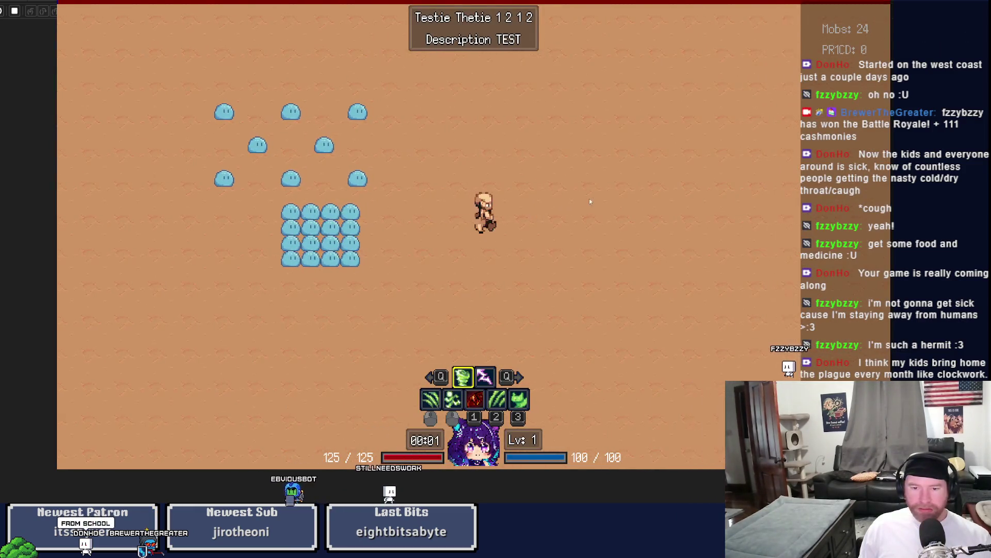
pyautogui.click(596, 142)
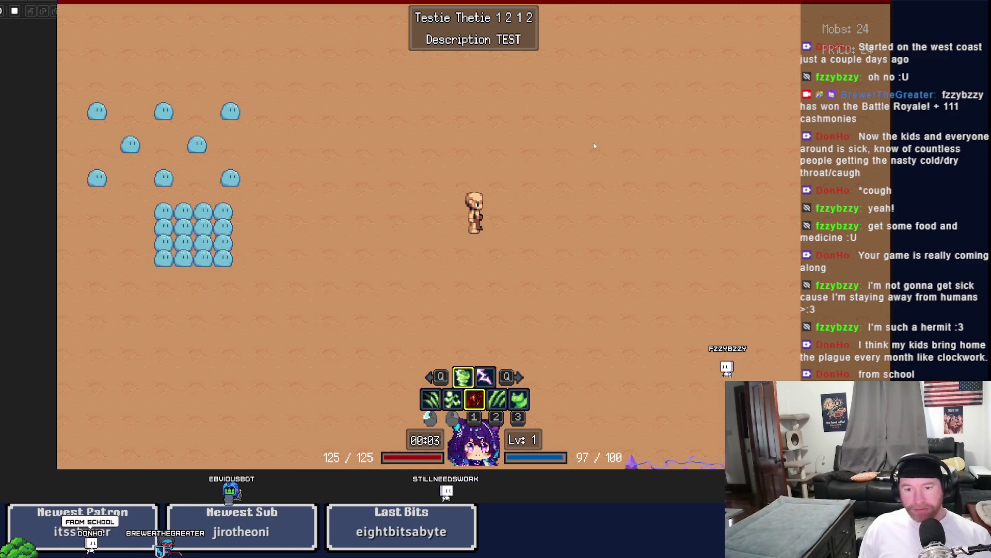
pyautogui.click(555, 188)
pyautogui.click(557, 192)
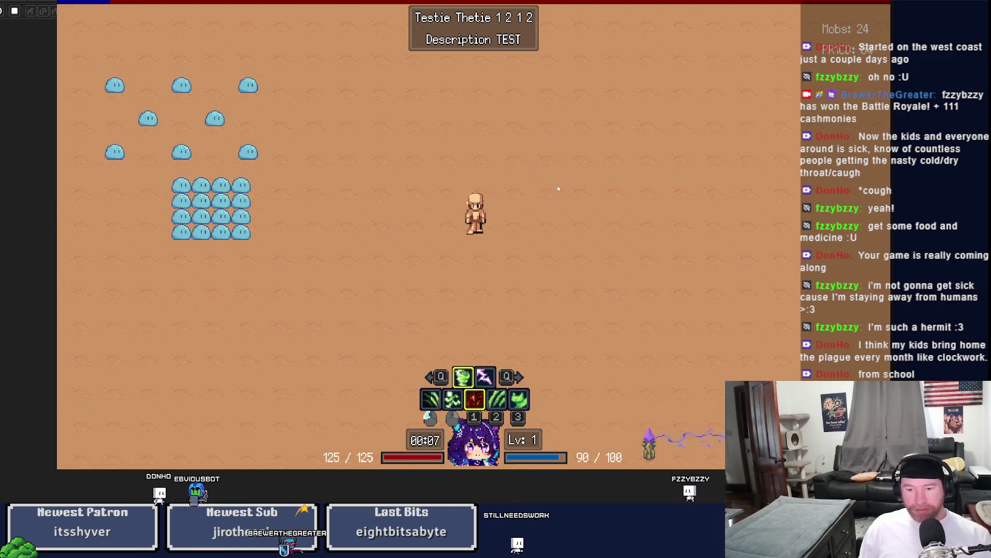
pyautogui.click(552, 193)
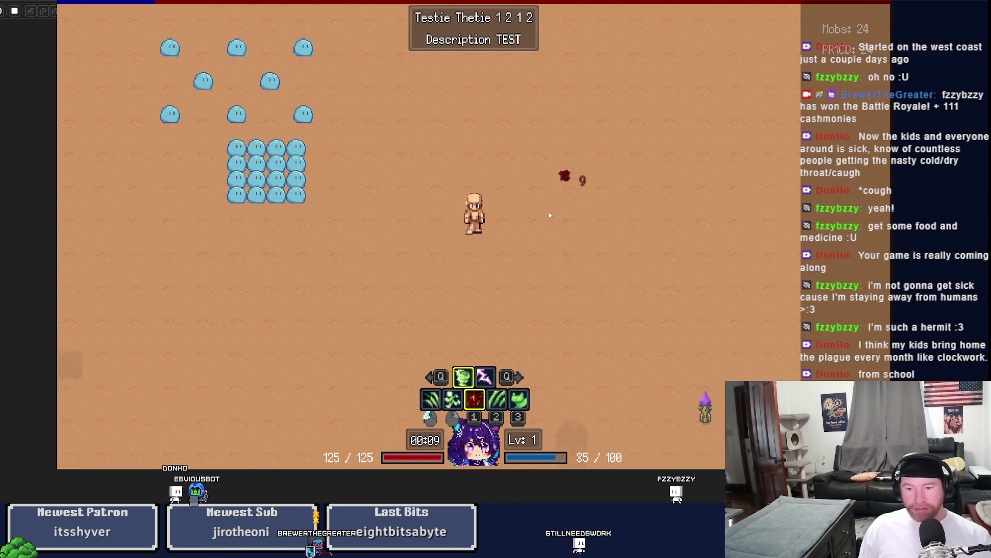
pyautogui.press('d')
pyautogui.press('w')
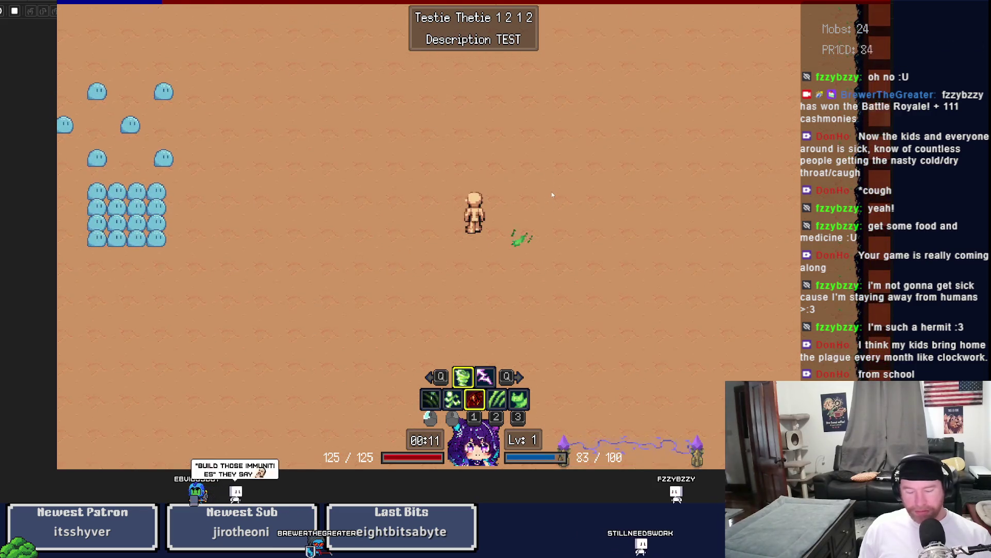
pyautogui.click(526, 204)
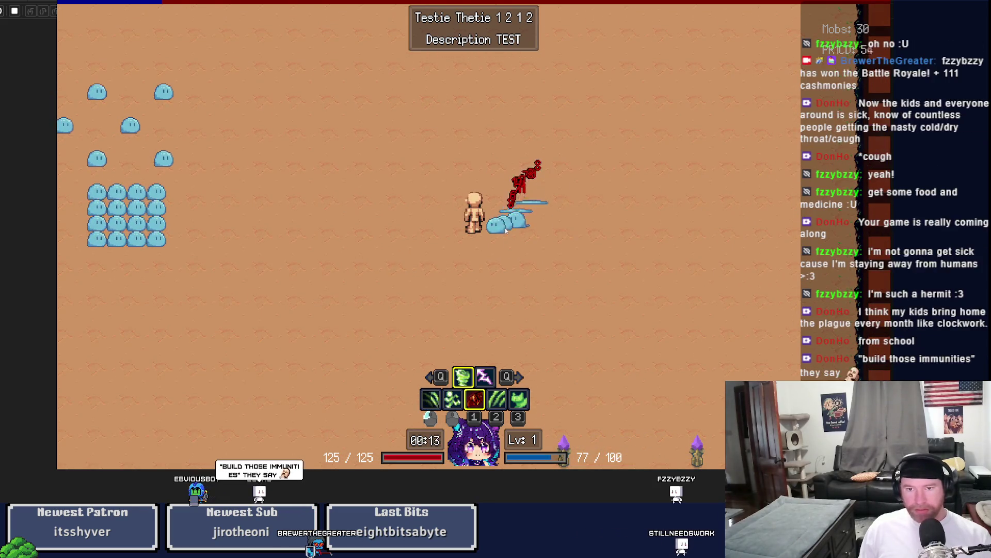
pyautogui.press('d')
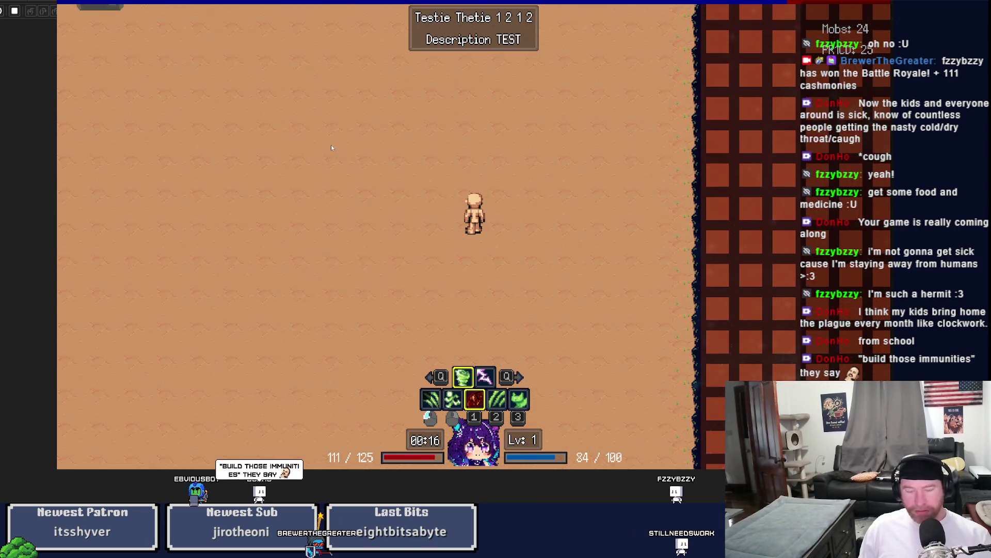
pyautogui.click(341, 155)
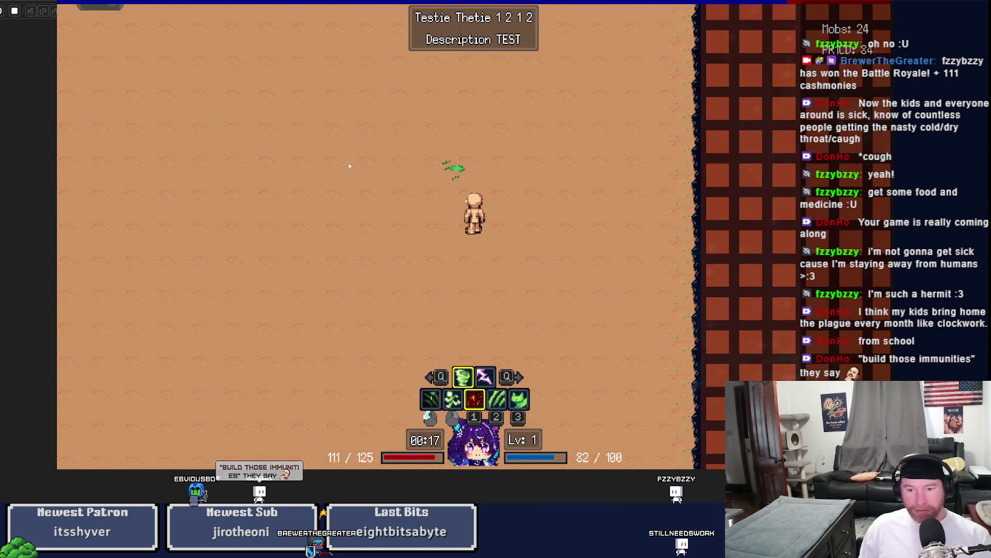
pyautogui.click(426, 202)
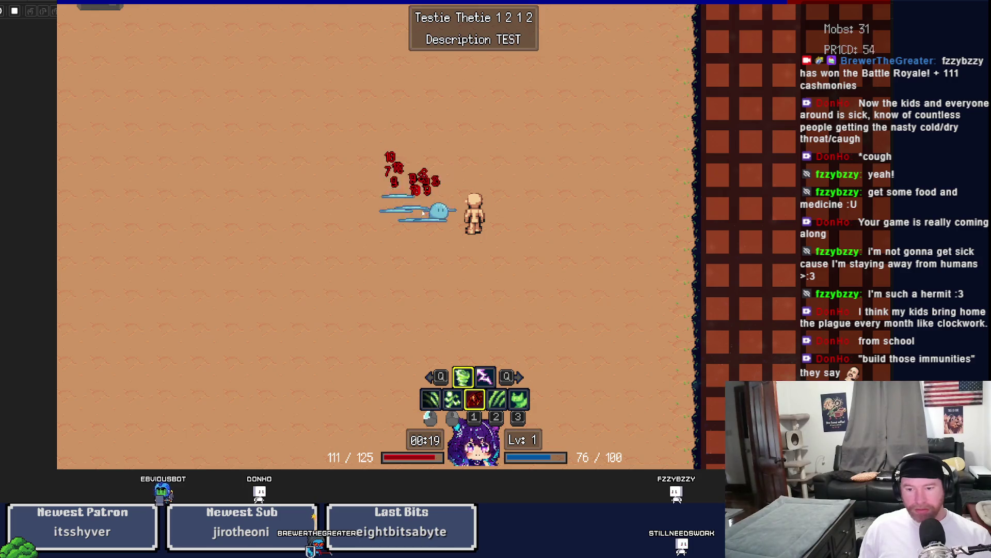
# Step: Pick Stampede Damage and Increase HP Percentage level-up bonuses, then close the game
pyautogui.click(430, 225)
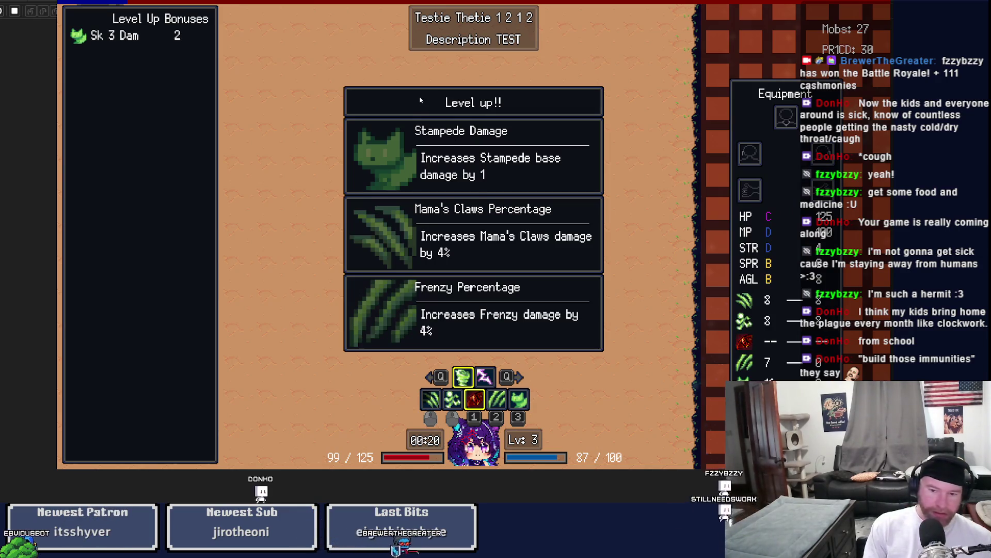
pyautogui.click(460, 149)
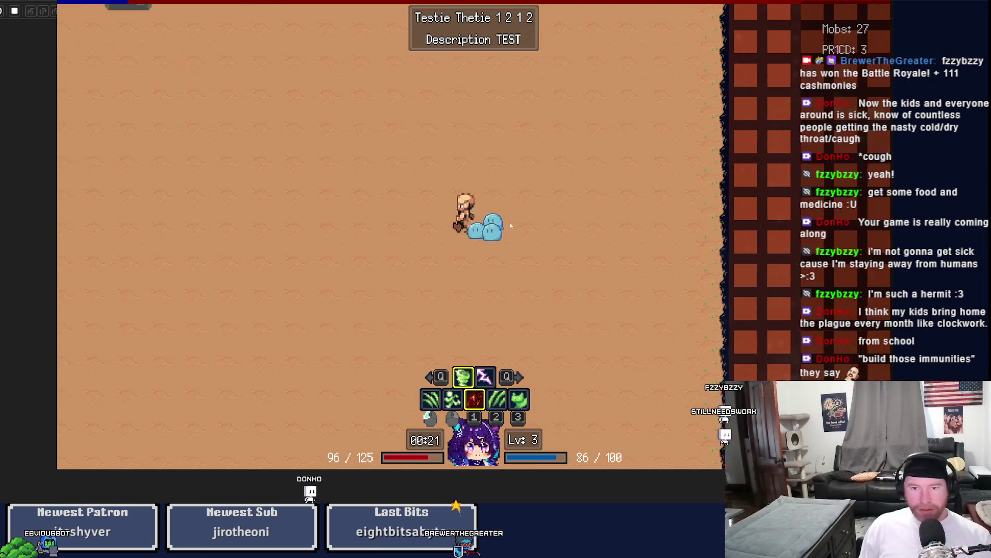
pyautogui.click(597, 227)
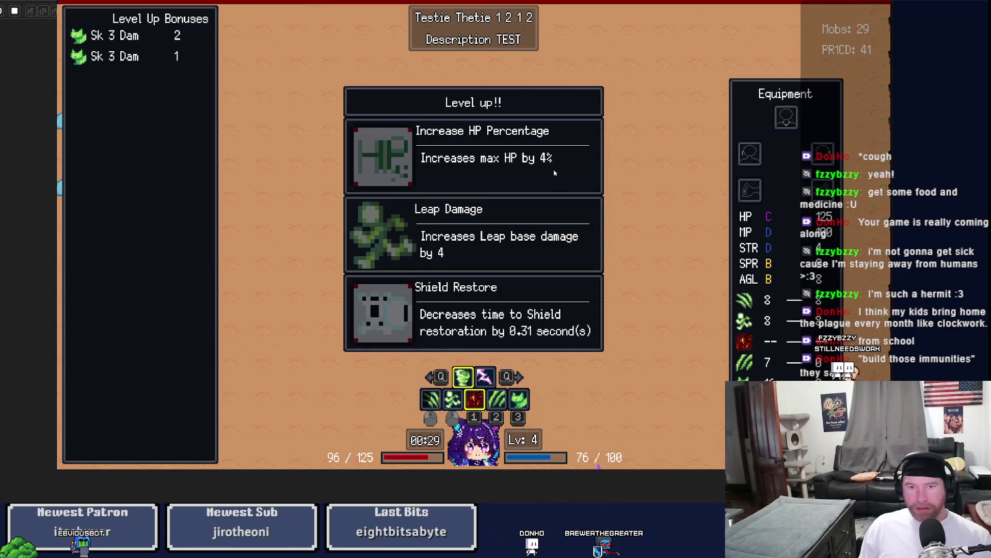
pyautogui.click(554, 173)
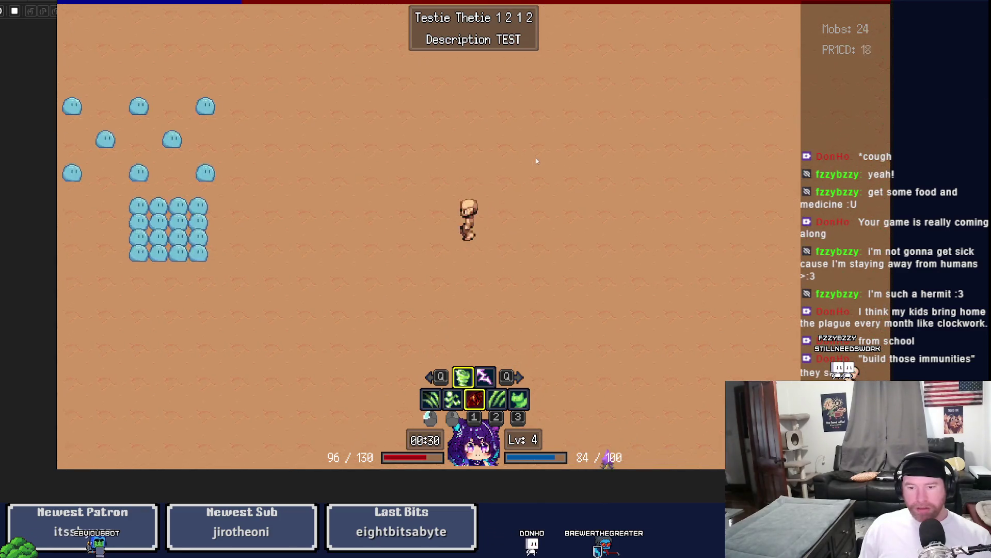
pyautogui.press('Escape')
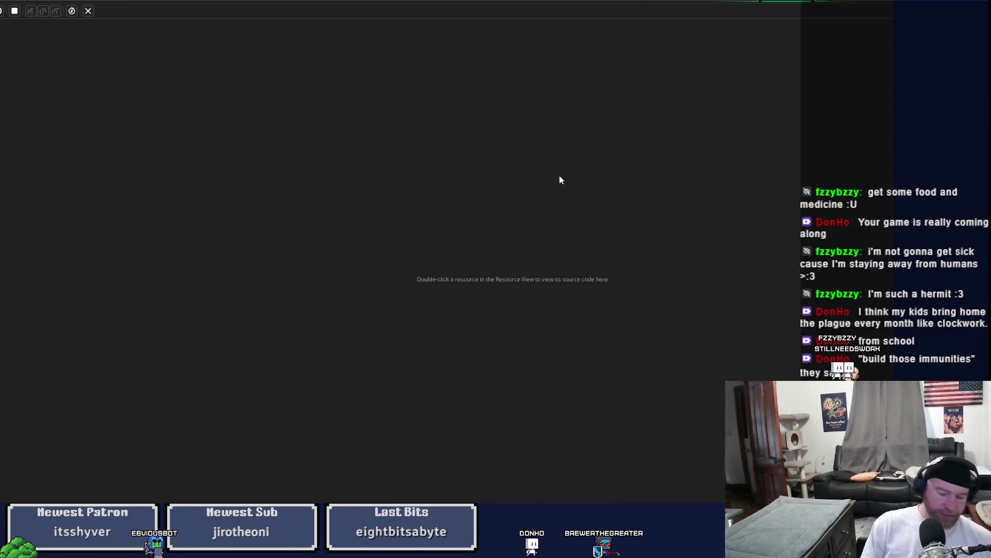